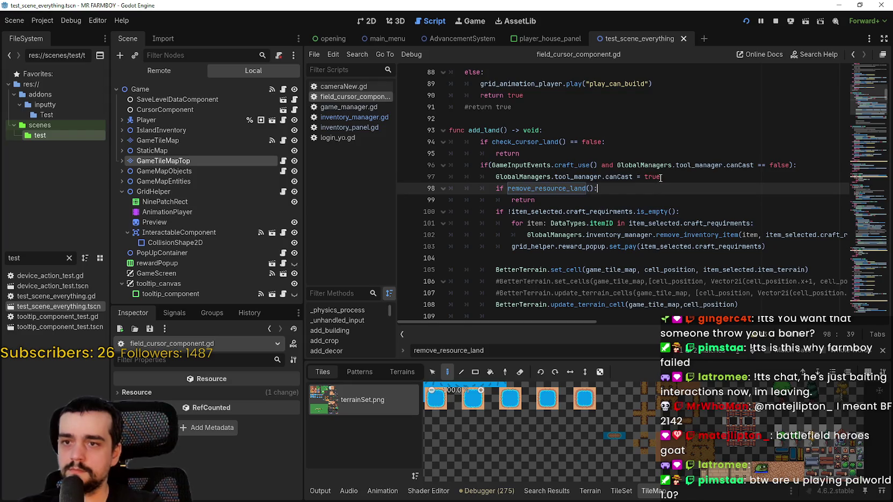
- Type 'and' on line 98 and review the surrounding code on lines 96–112
click(590, 188)
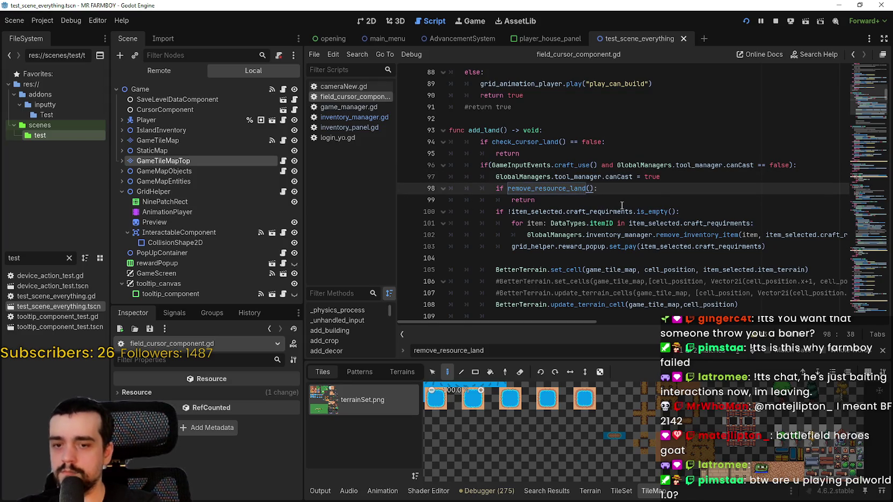
text(and)
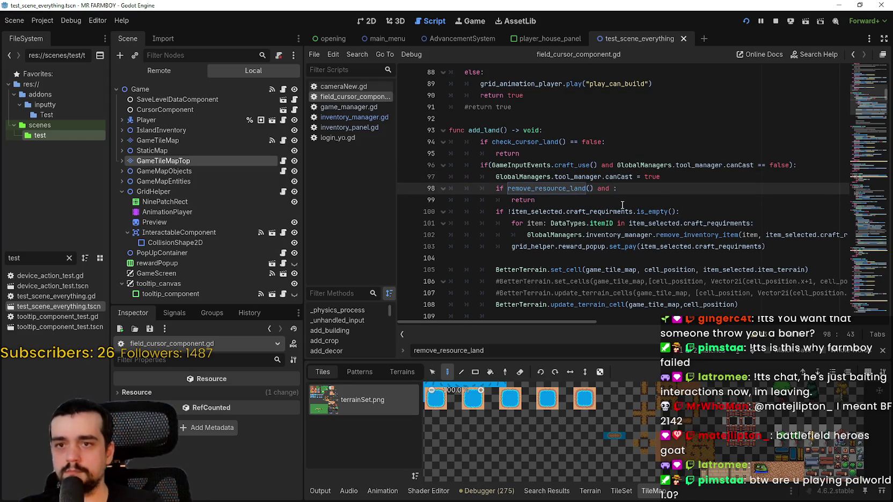
click(601, 164)
click(613, 189)
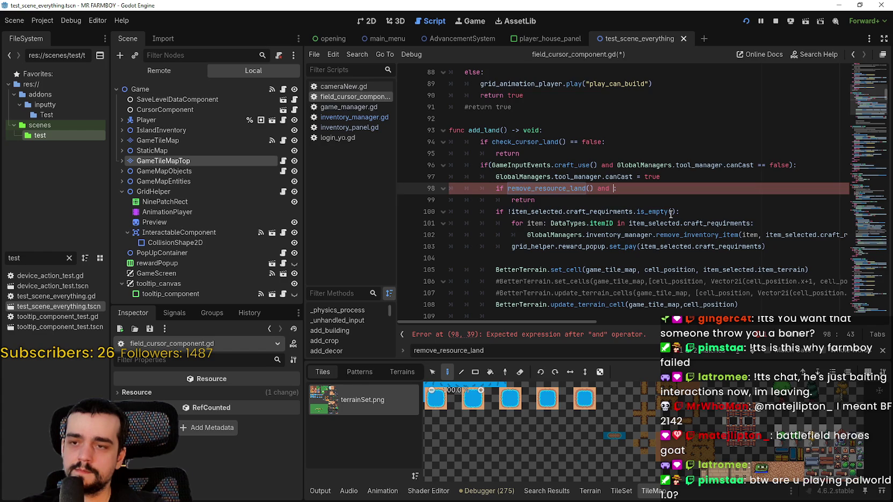
scroll(665, 209, down, 2)
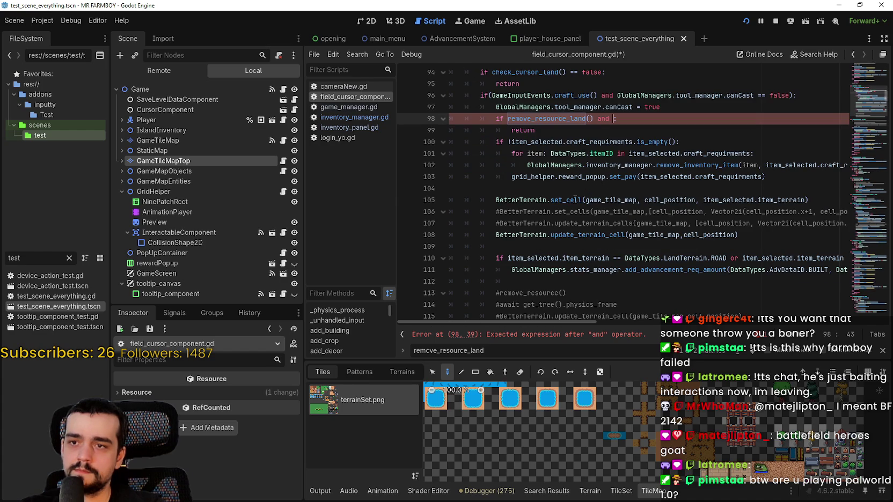
drag(804, 200, 496, 199)
scroll(713, 251, down, 2)
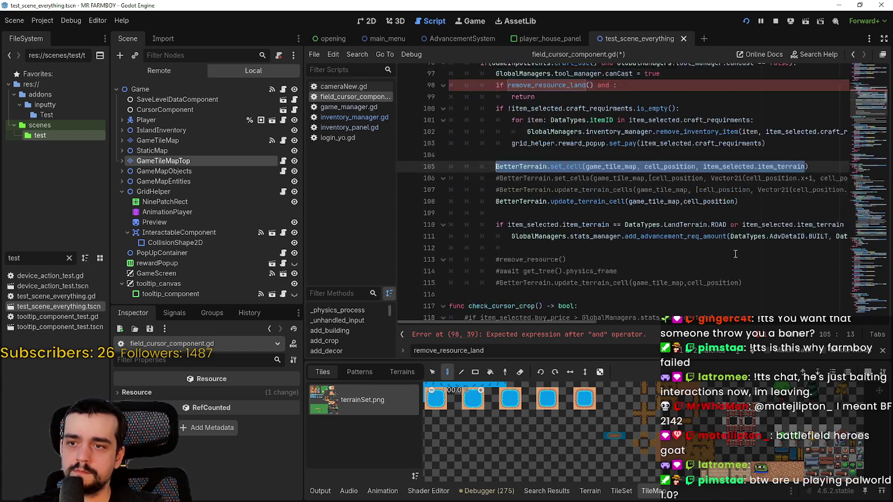
click(660, 212)
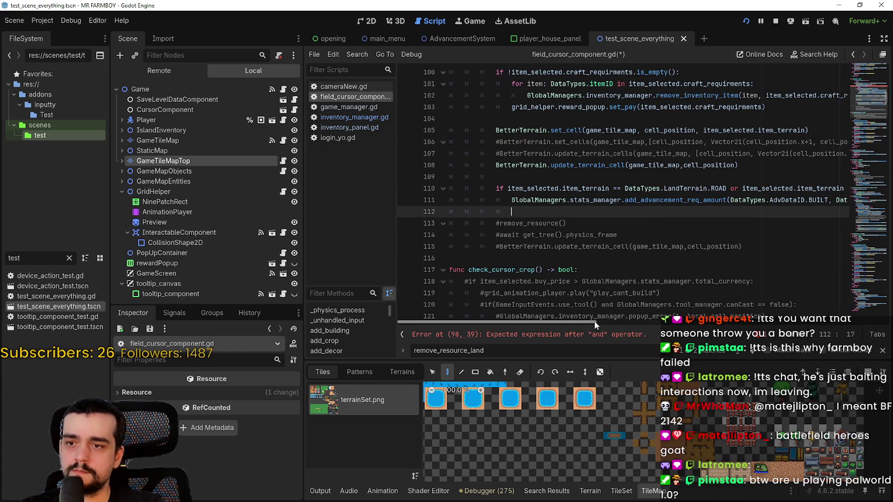
scroll(626, 236, up, 1)
scroll(625, 237, up, 3)
click(640, 168)
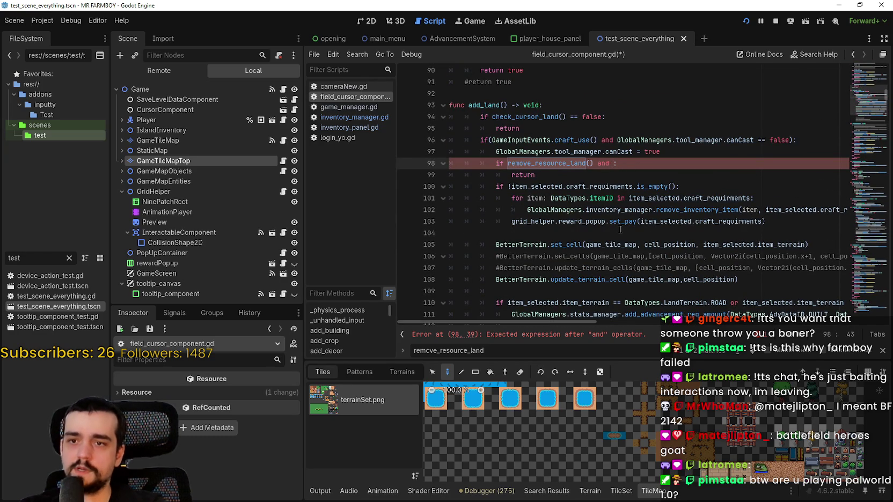
mouse_move(559, 320)
mouse_down()
mouse_move(619, 318)
mouse_move(553, 313)
mouse_up()
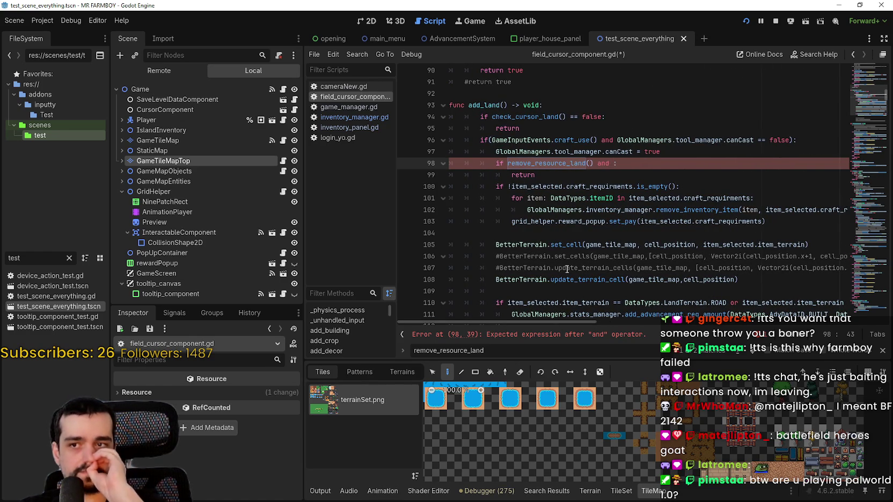
- Check item_selected uses on lines 101–105, then restore line 98's colon, removing 'and'
double_click(677, 197)
drag(677, 197, 692, 197)
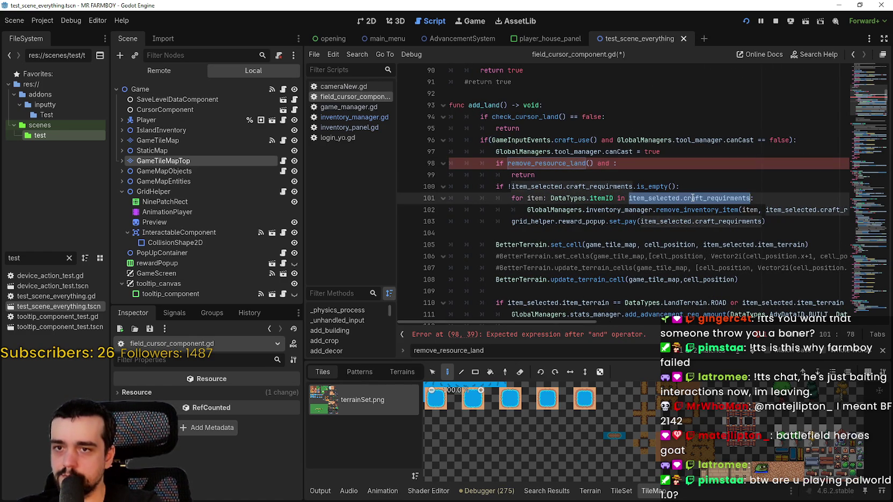
click(613, 163)
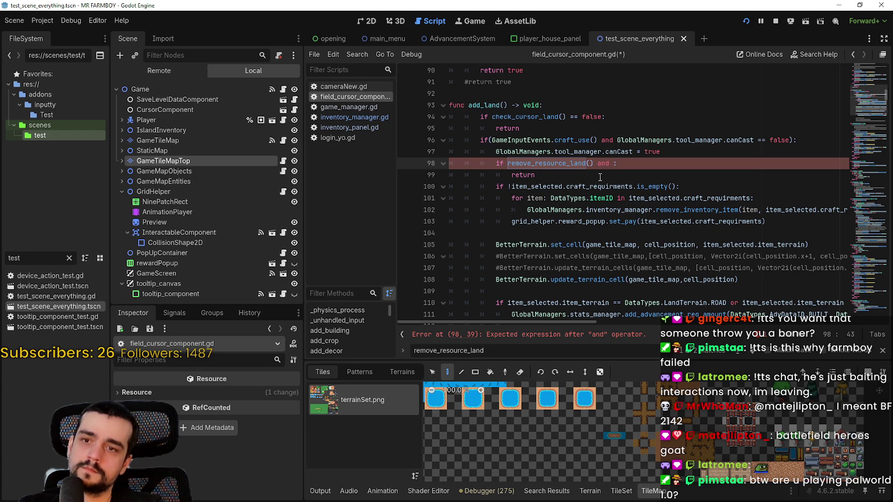
click(628, 221)
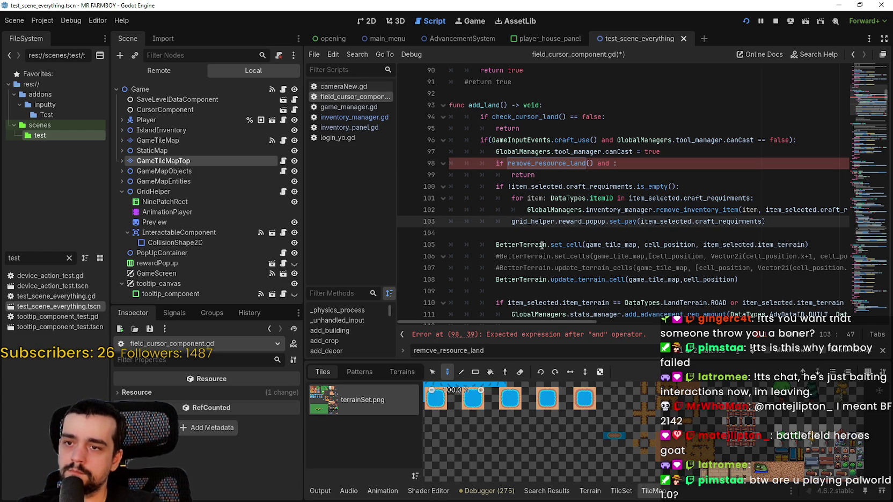
double_click(739, 244)
drag(738, 244, 761, 239)
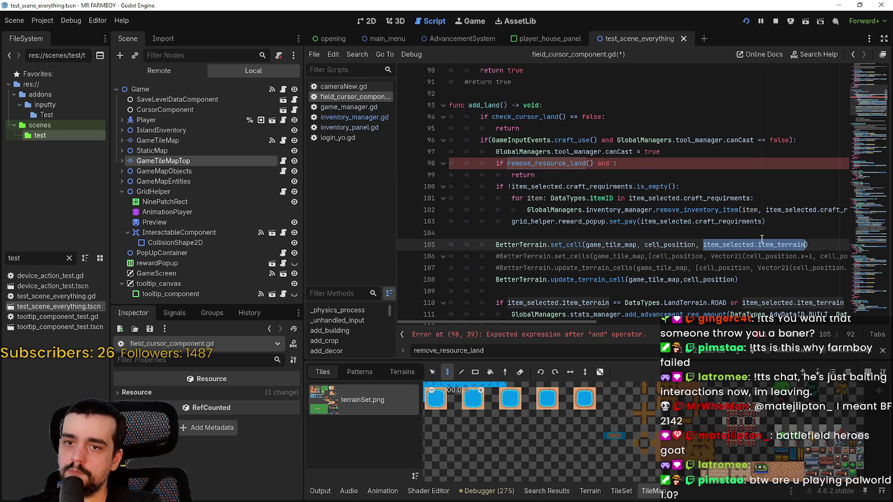
double_click(604, 163)
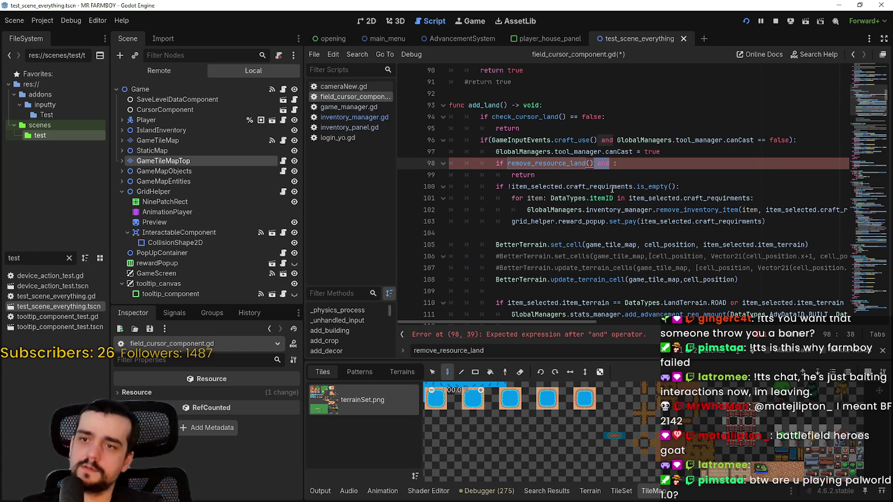
key(BackSpace)
text(:)
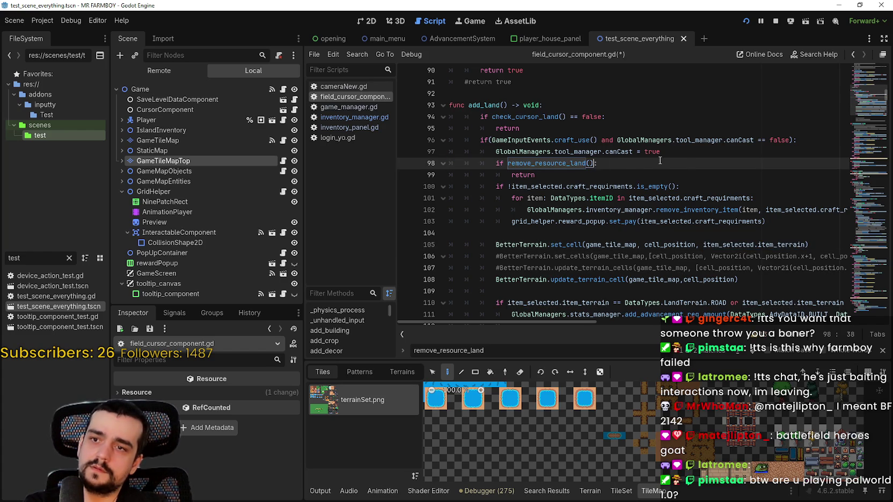
click(685, 155)
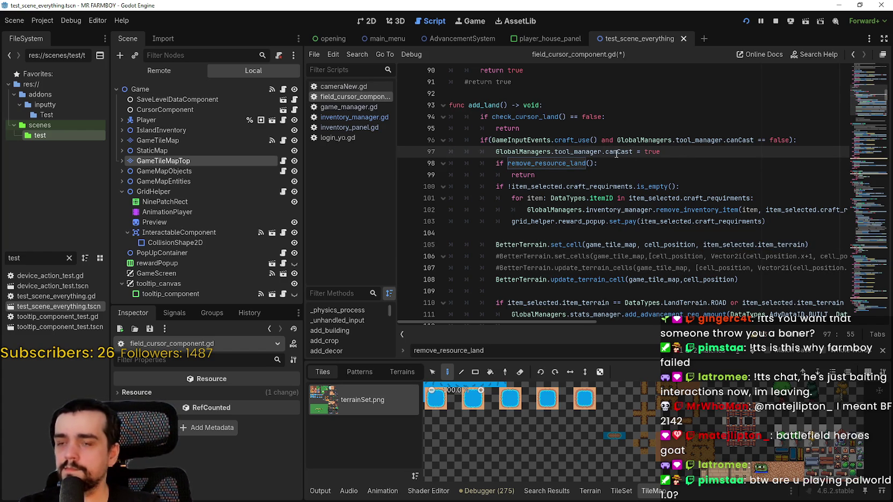
click(573, 128)
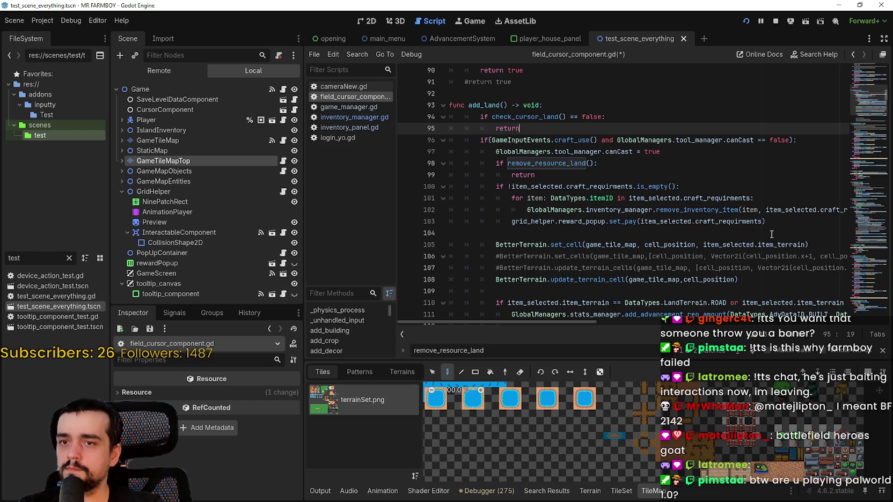
click(743, 221)
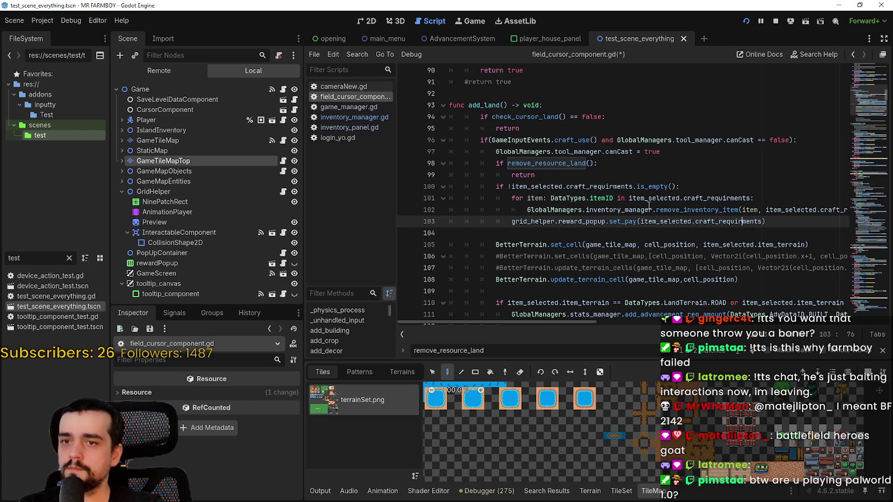
- Set a breakpoint on line 98, launch the game, and add a land tile to trigger it
click(407, 170)
key(F6)
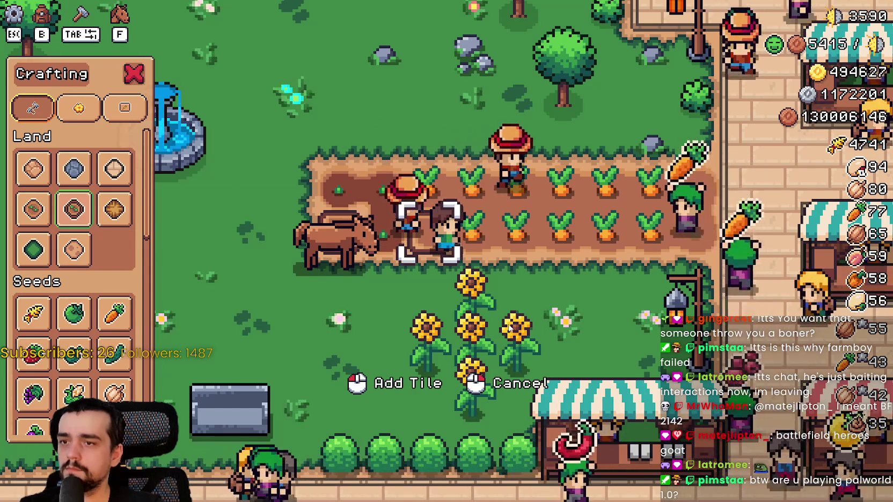
key(d)
key(a)
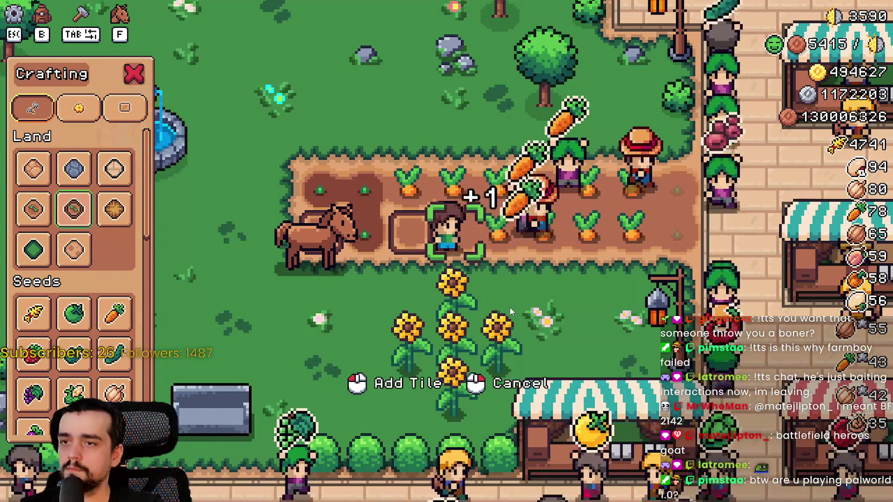
click(523, 309)
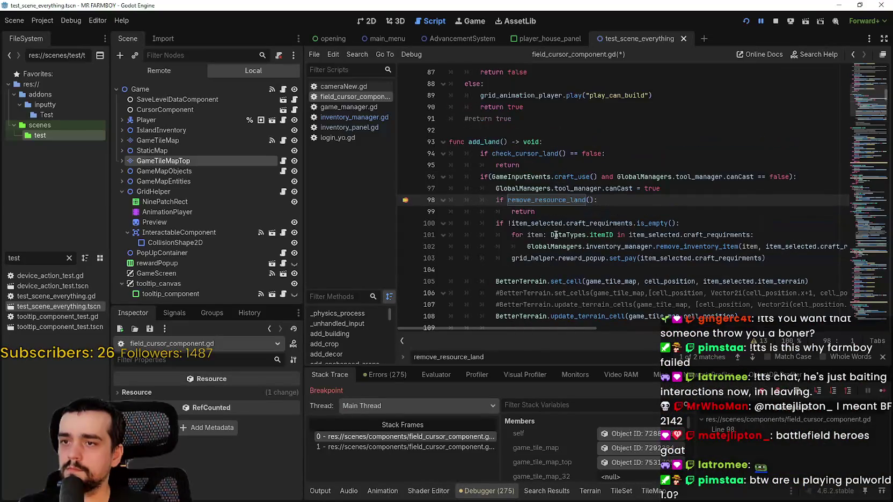
- Filter stack variables by 'item' and inspect item_selected, a shopItemLand with terrain Farm 2
scroll(578, 450, down, 4)
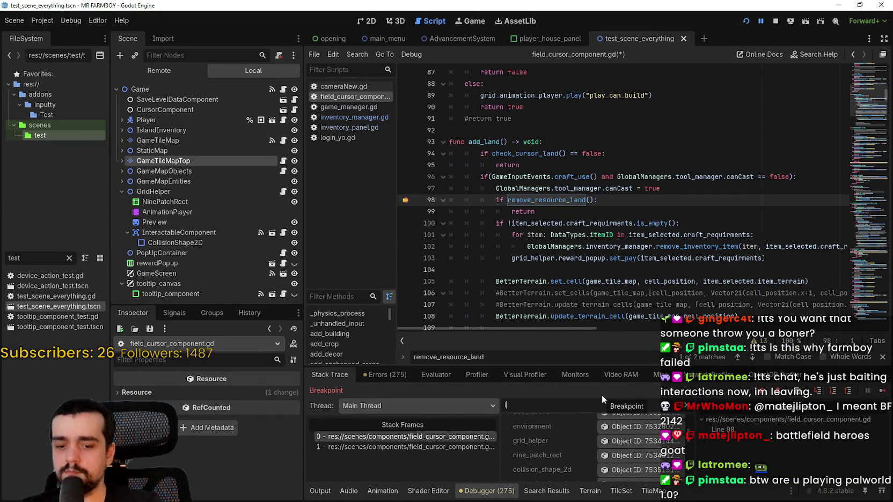
text(item)
click(652, 449)
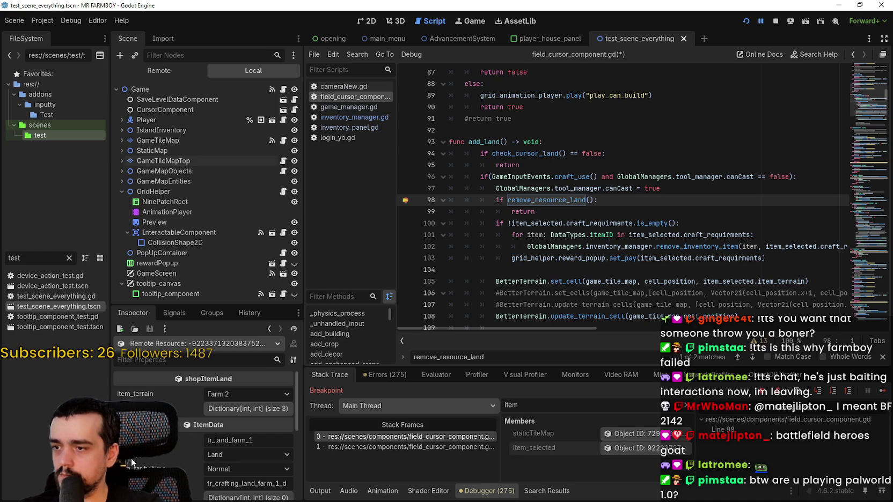
scroll(203, 429, down, 2)
scroll(204, 430, down, 3)
scroll(171, 457, up, 4)
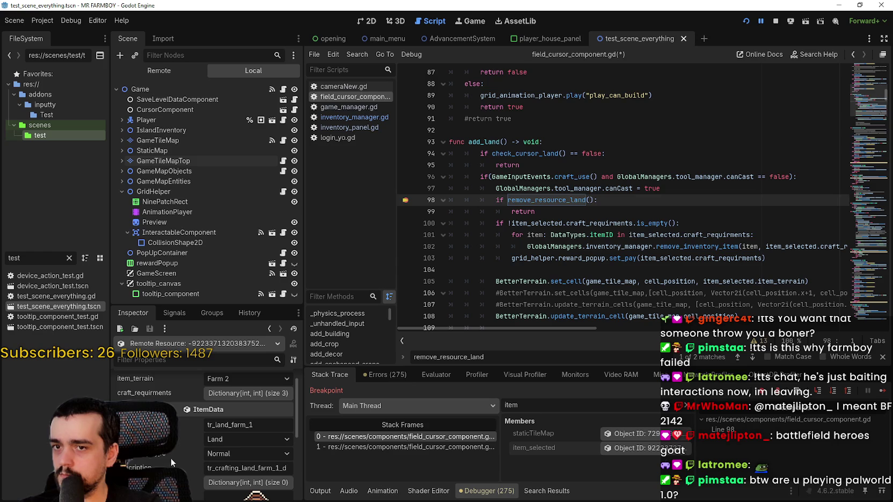
scroll(183, 458, up, 1)
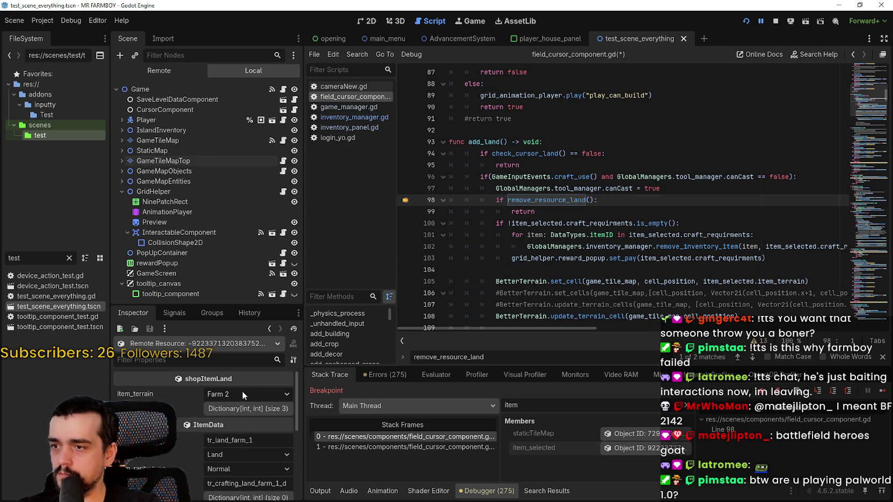
click(243, 395)
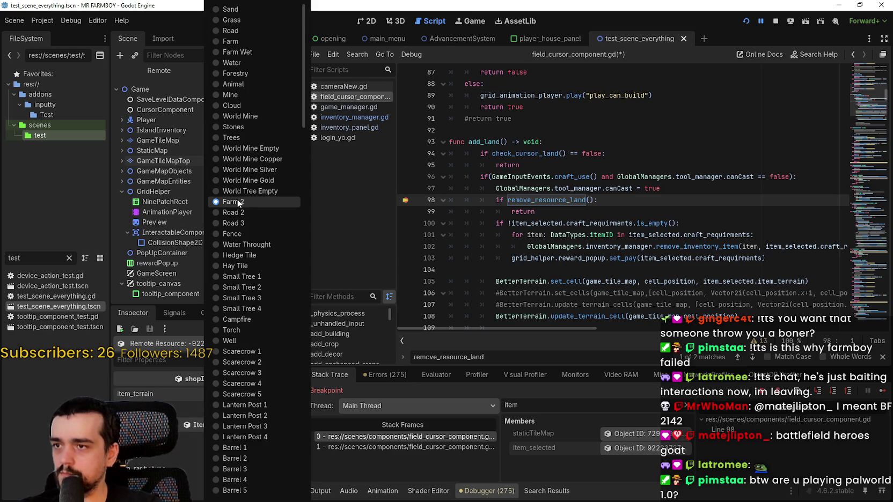
key(Escape)
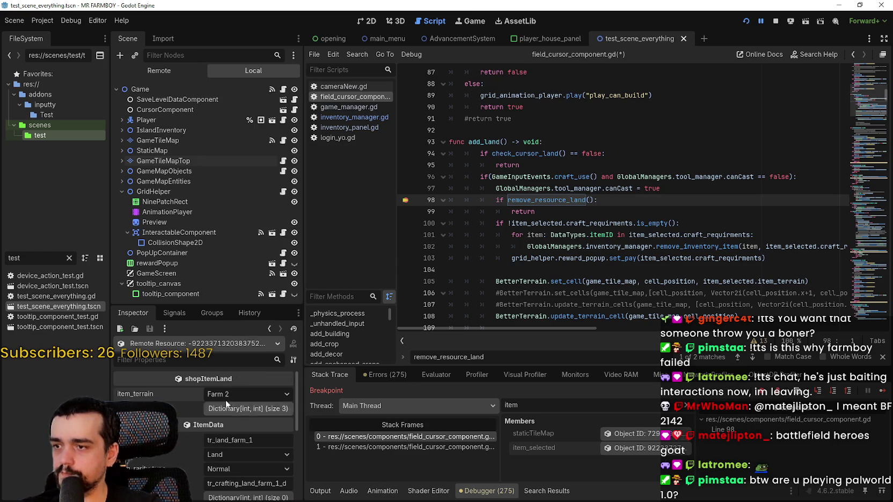
click(233, 394)
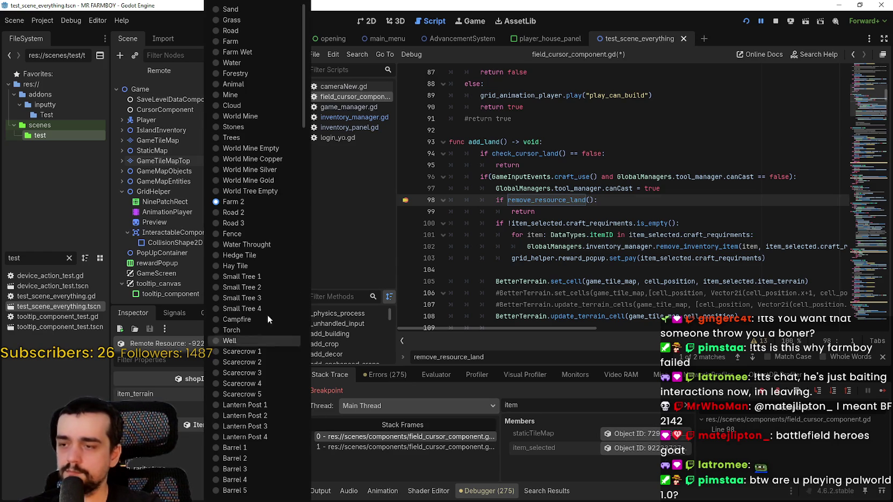
click(139, 392)
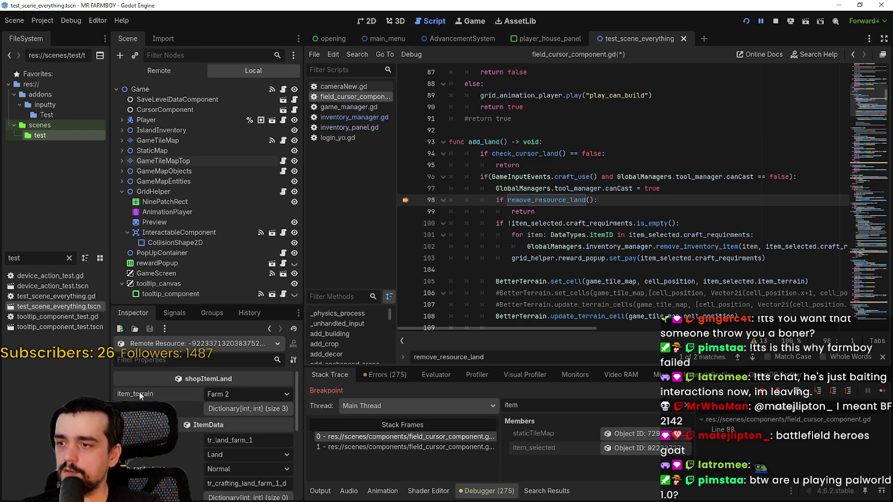
mouse_move(138, 392)
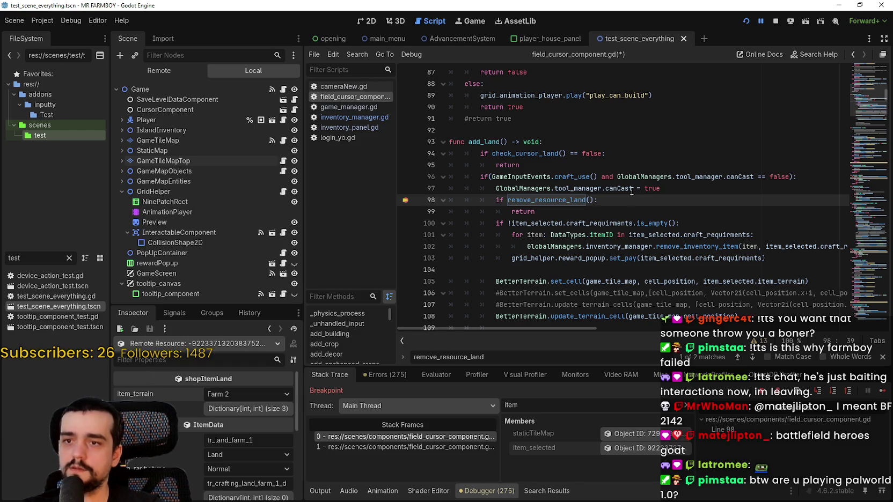
click(595, 199)
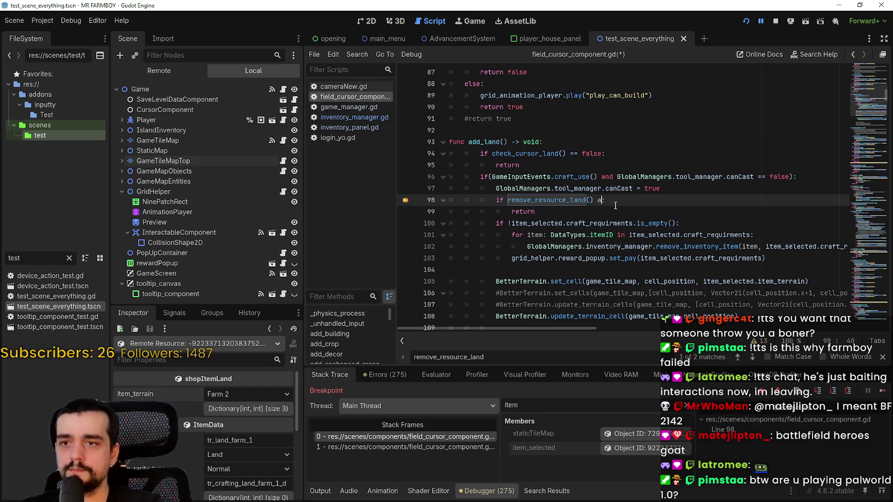
- Begin appending 'and item_selected.item_terrain' to line 98, correcting wrong DataTypes completions
text(and item)
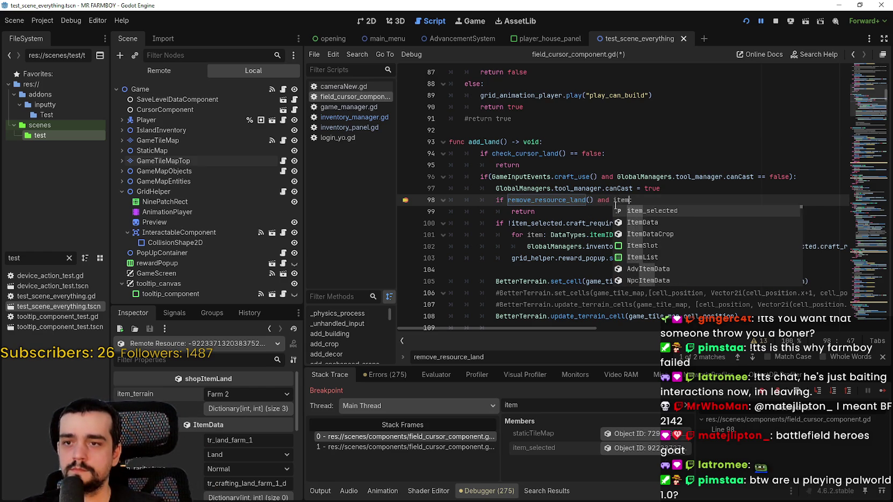
key(Return)
text(item)
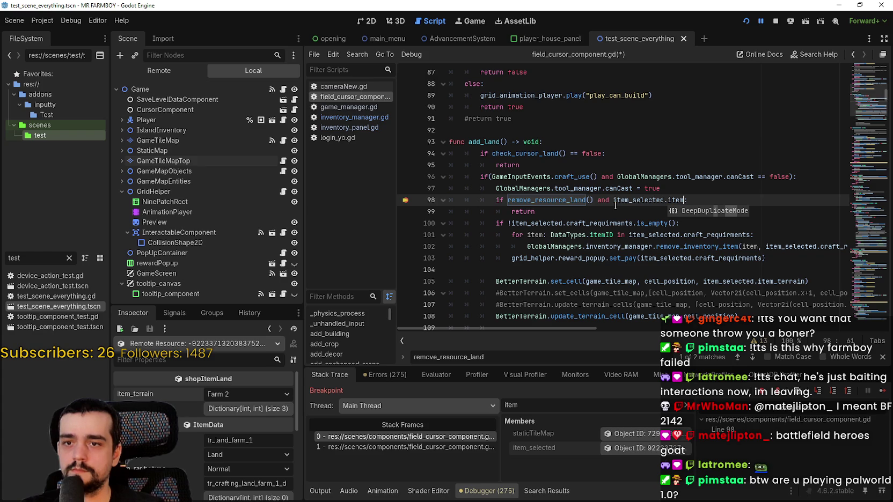
text(_te)
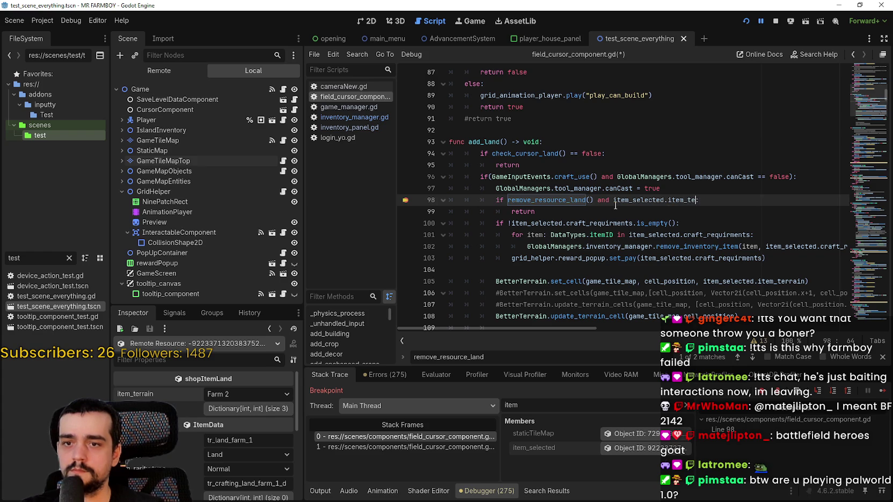
text(n)
text(:)
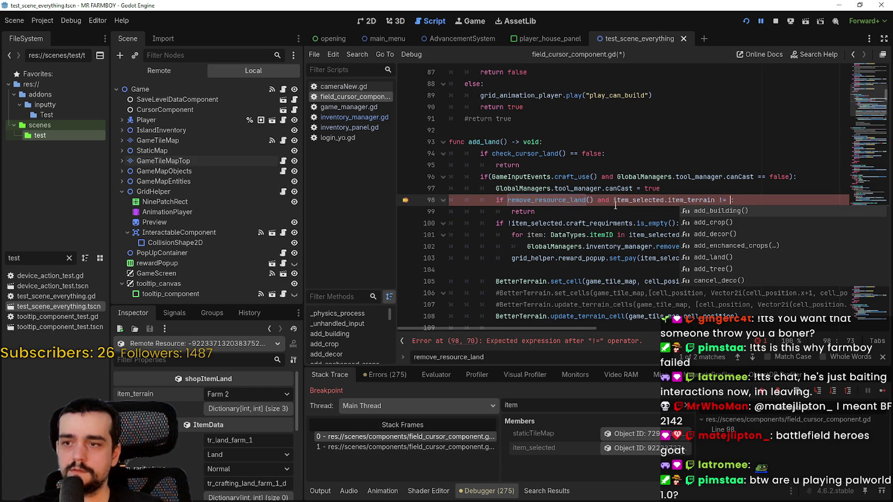
text( DataTypes.)
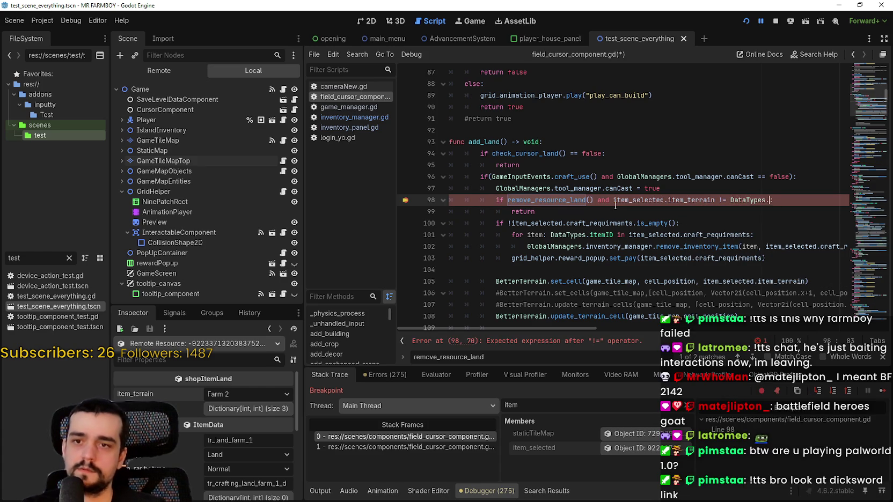
text(item)
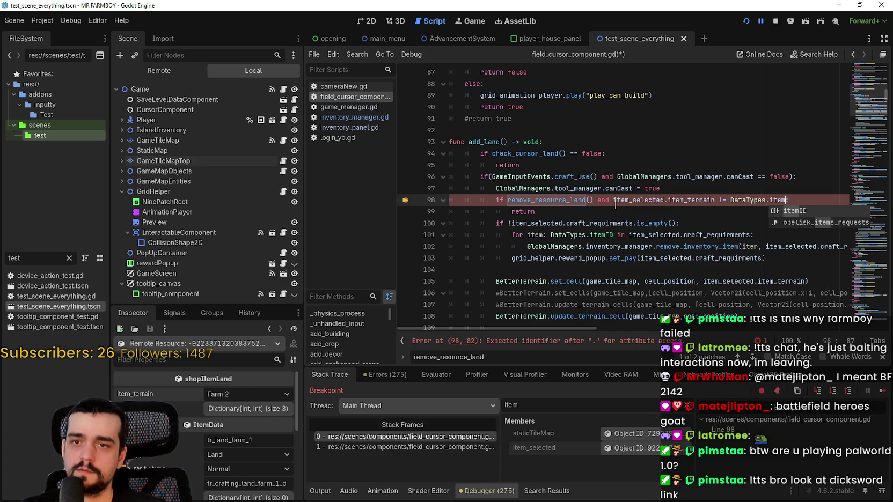
key(Return)
text(land)
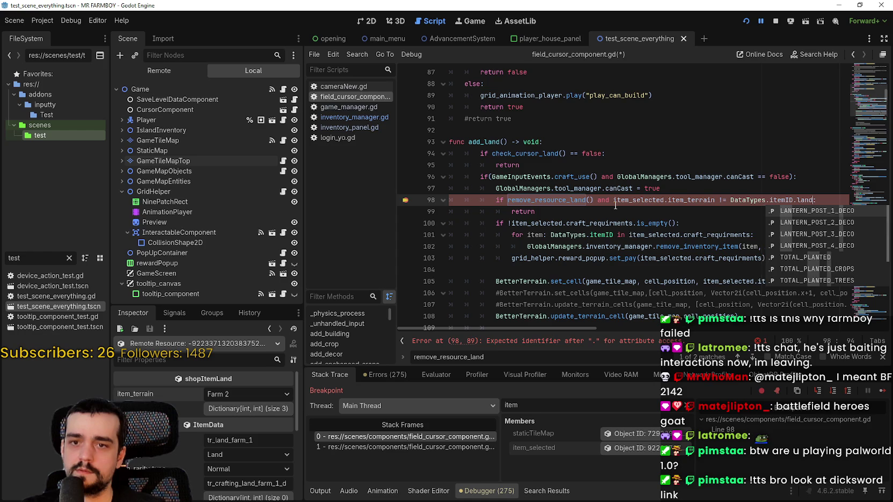
key(BackSpace)
key(BackSpace)
key(BackSpace)
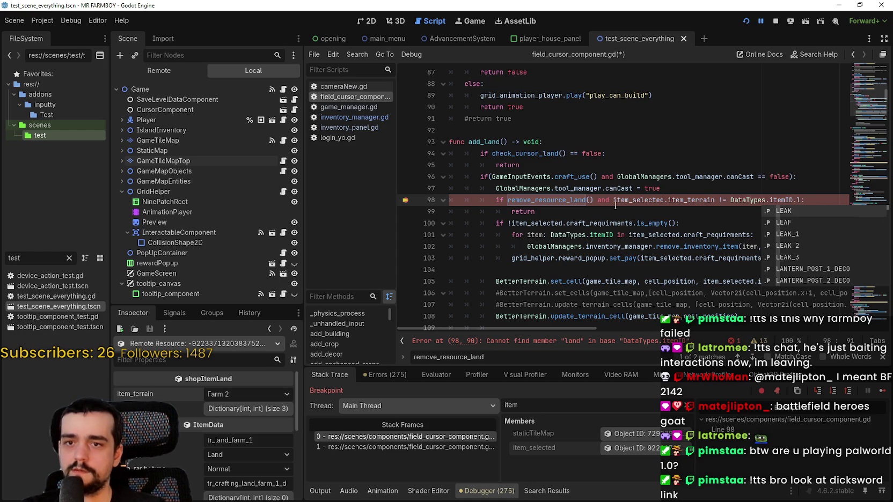
text(Farm)
key(BackSpace)
key(BackSpace)
key(BackSpace)
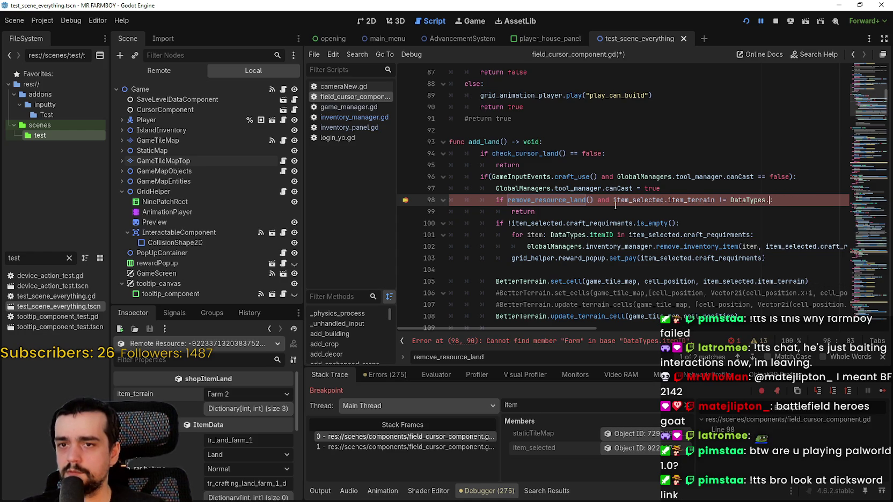
- Finish the check against DataTypes.LandTerrain.FARM_2, save the script, and resume the game
text(and)
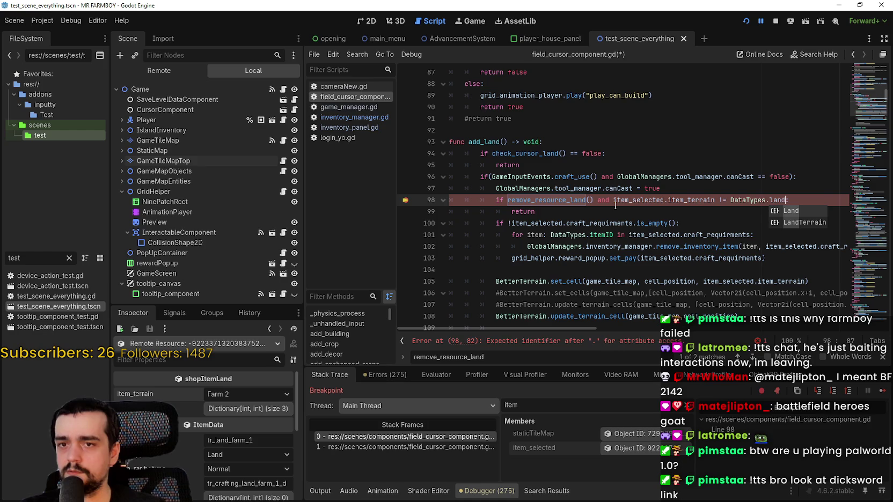
key(Down)
key(Return)
text(farm)
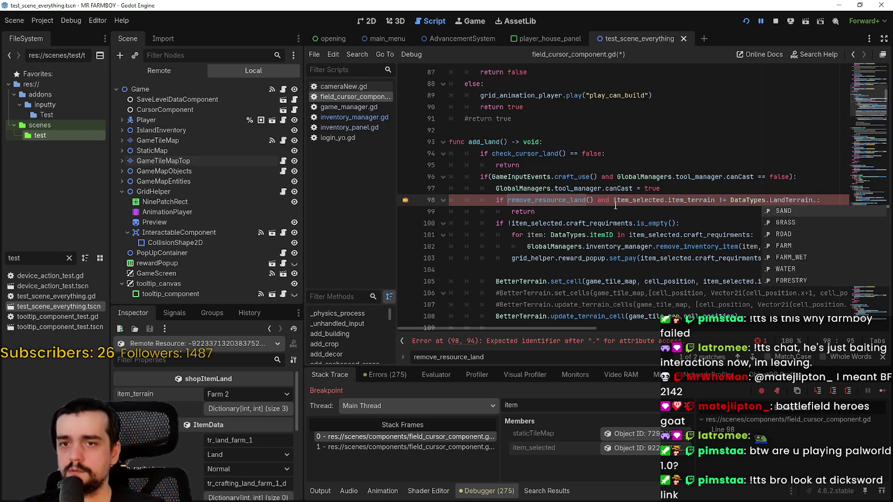
text(:)
key(Down)
key(Down)
key(Return)
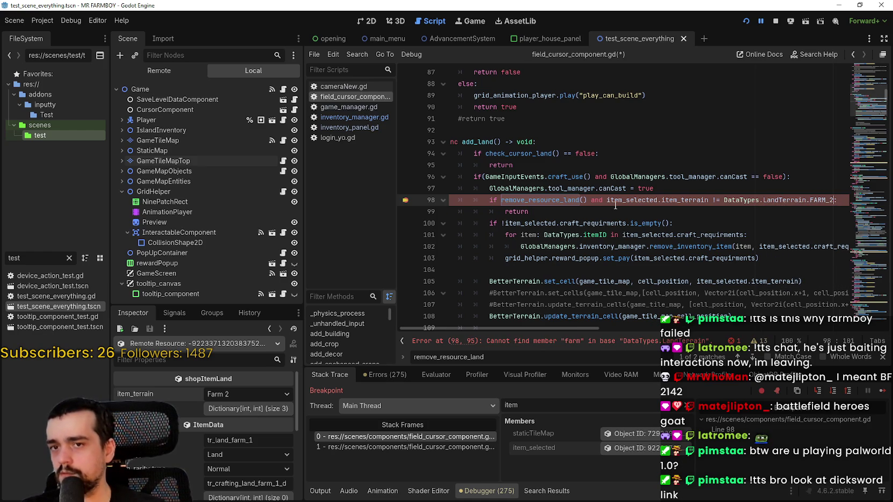
click(612, 200)
key(ctrl+s)
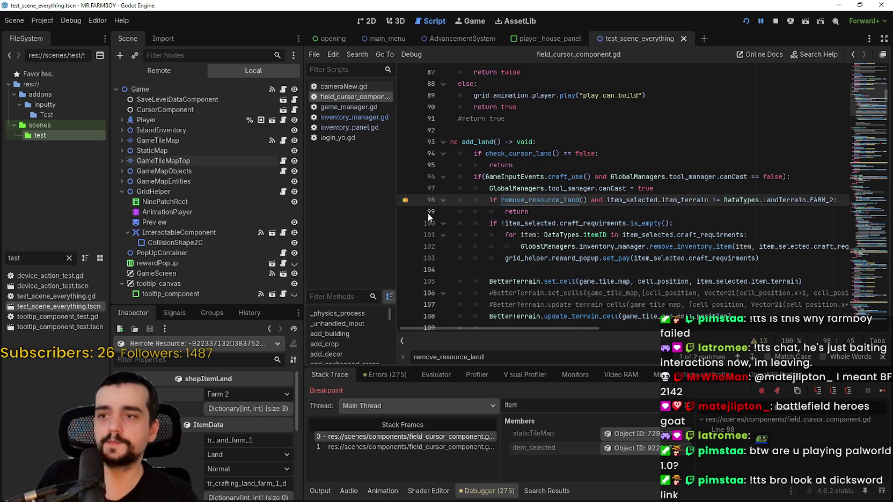
click(684, 209)
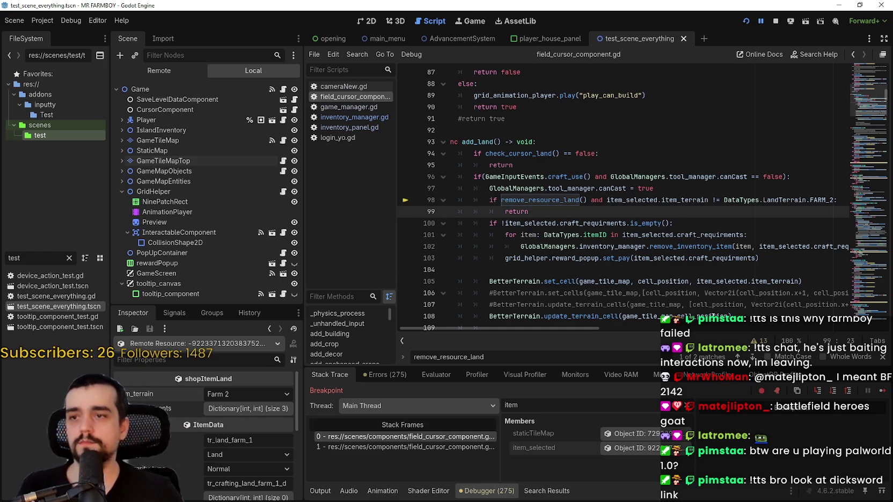
key(F12)
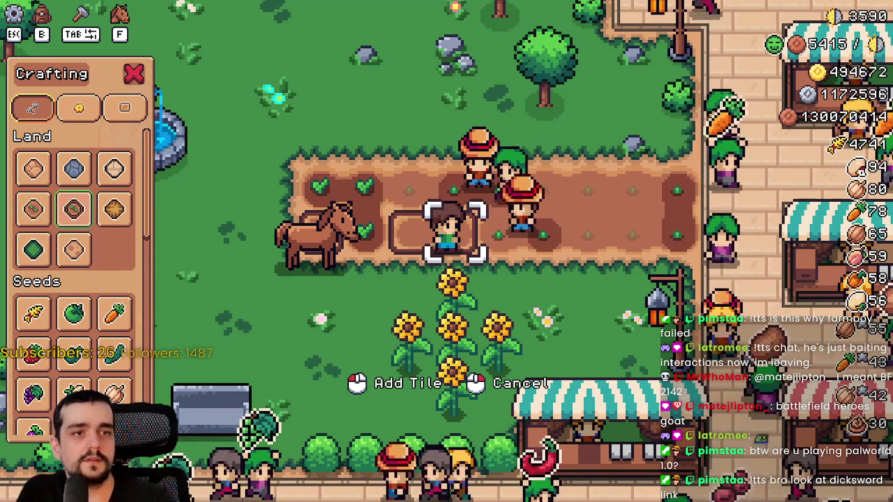
- Bring the r/Steam Reddit post in Chrome over the game and maximize it
key(alt+Tab)
drag(382, 104, 300, 27)
key(super+Up)
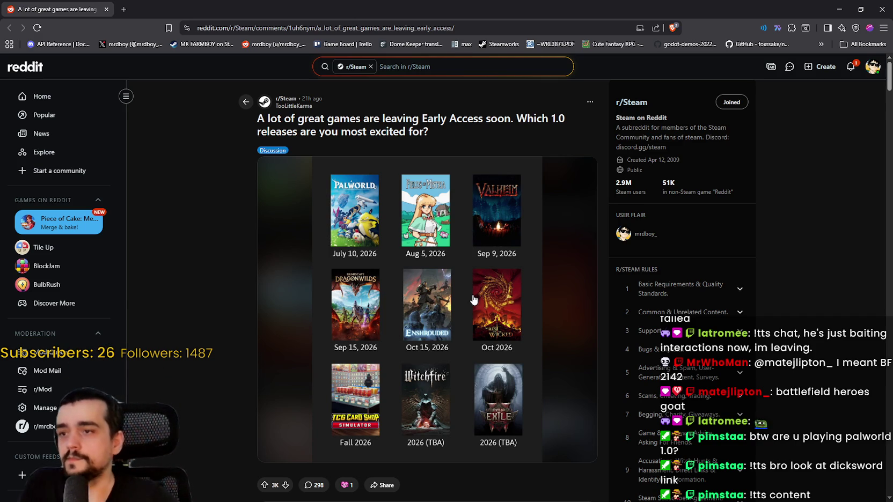
- Open the release-date gallery full-screen, zoom in, scroll the posters, then start a Steam store search
click(421, 258)
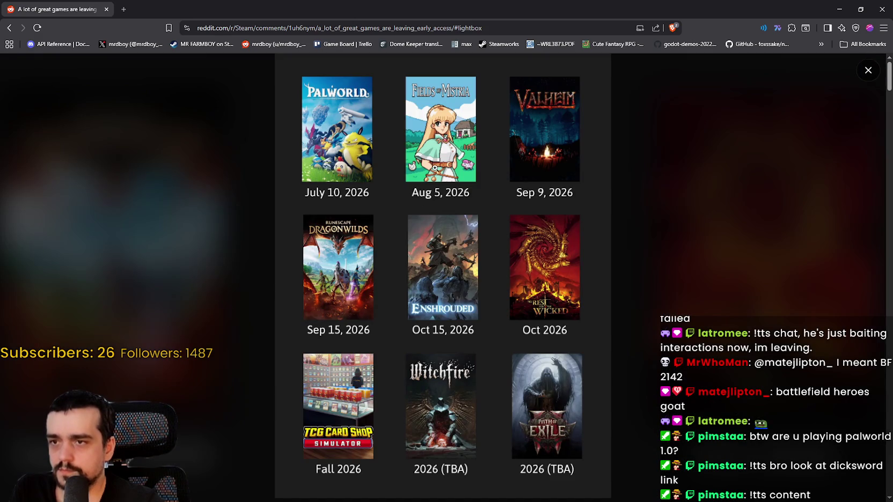
click(434, 168)
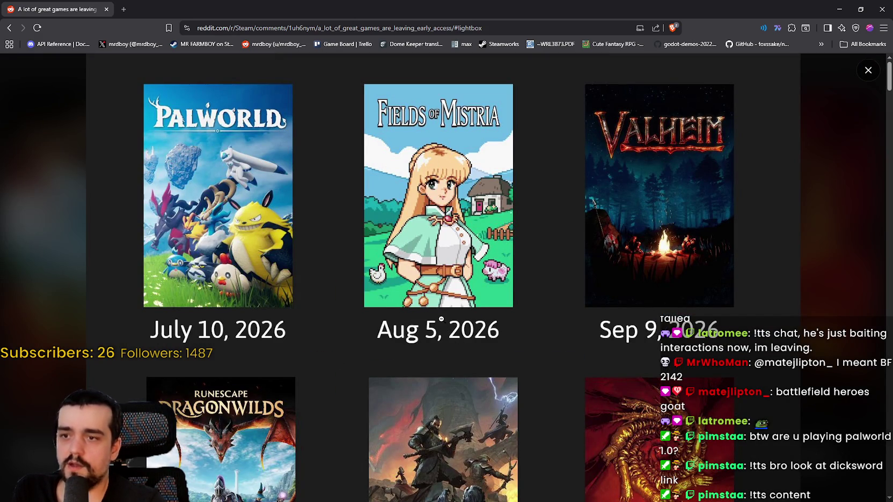
scroll(440, 319, down, 1)
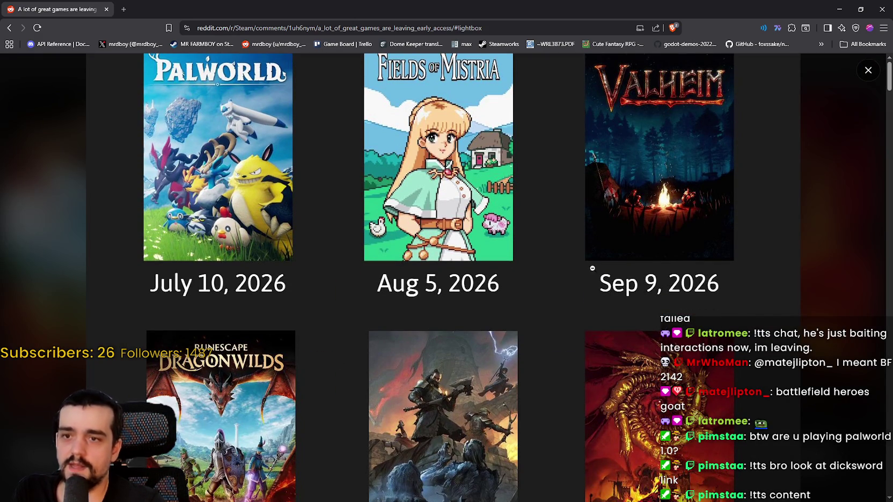
scroll(386, 350, down, 3)
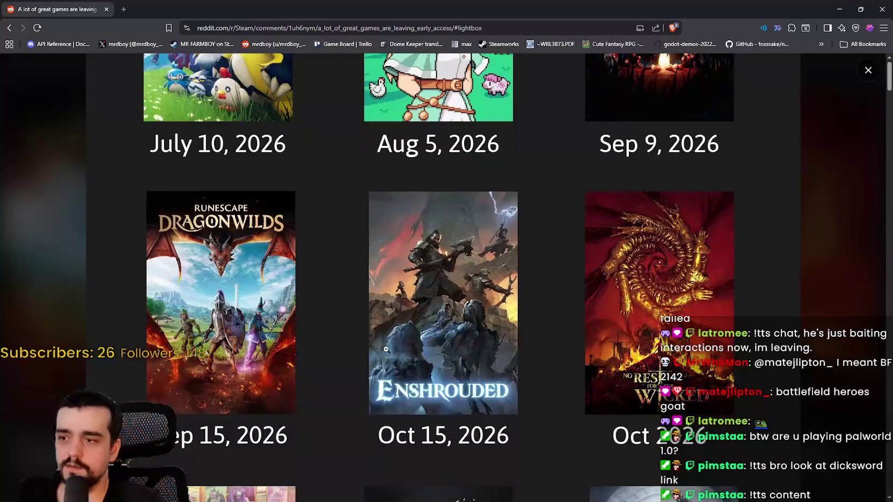
scroll(244, 334, down, 1)
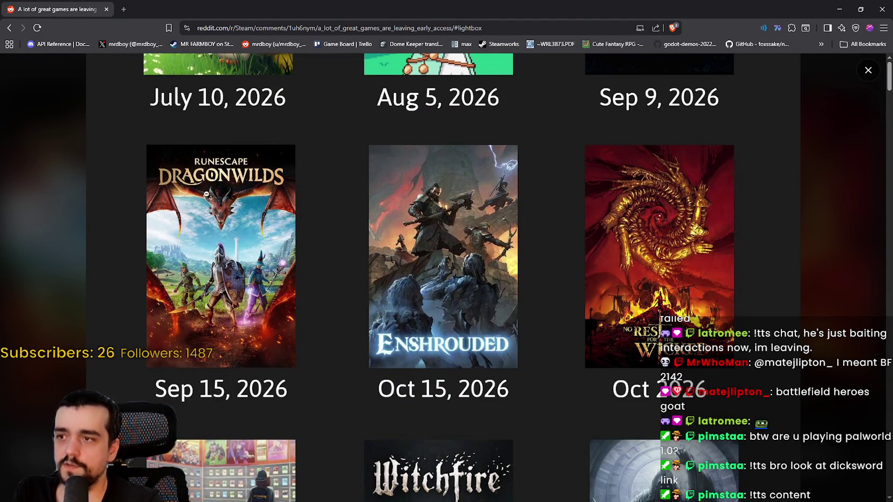
scroll(213, 285, down, 1)
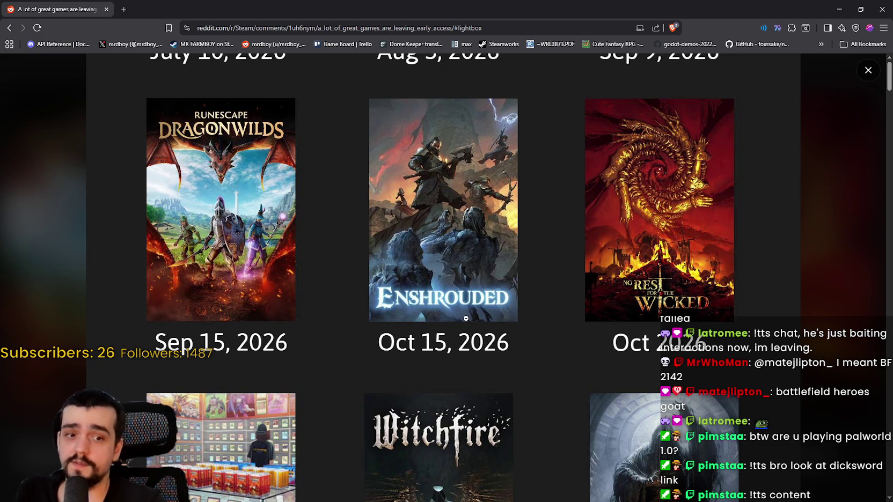
scroll(400, 386, up, 2)
scroll(405, 378, down, 2)
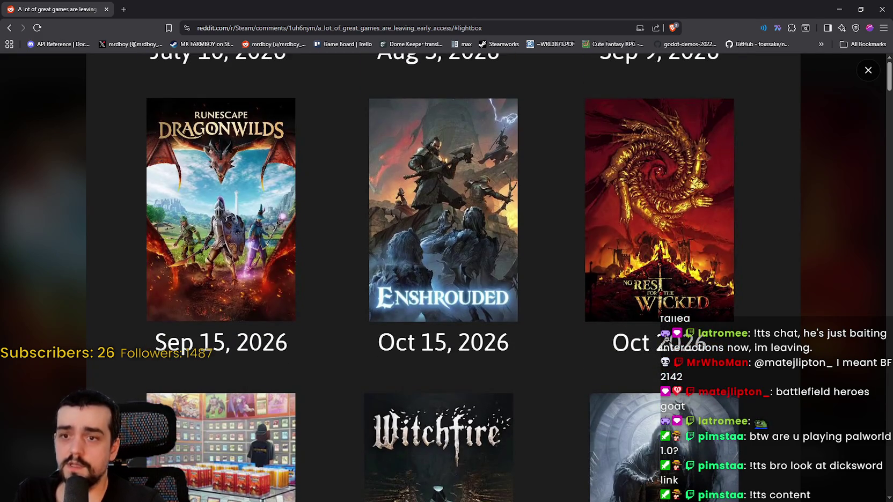
scroll(540, 327, down, 2)
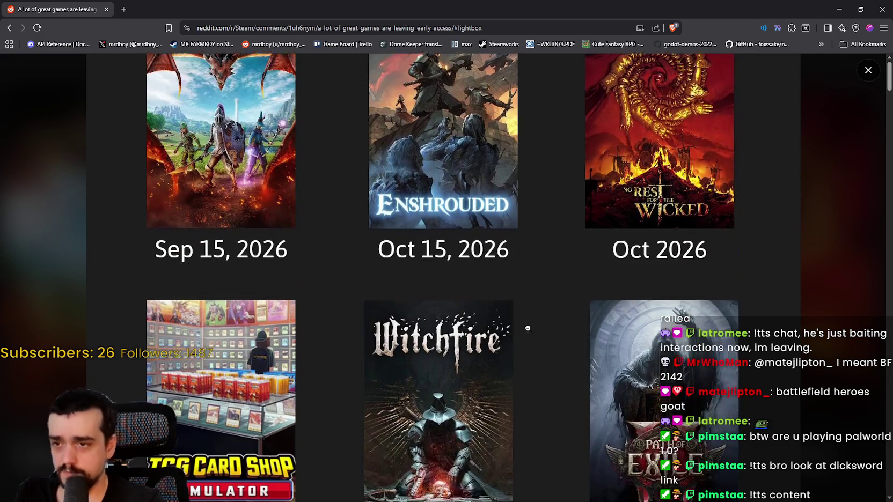
scroll(392, 348, down, 2)
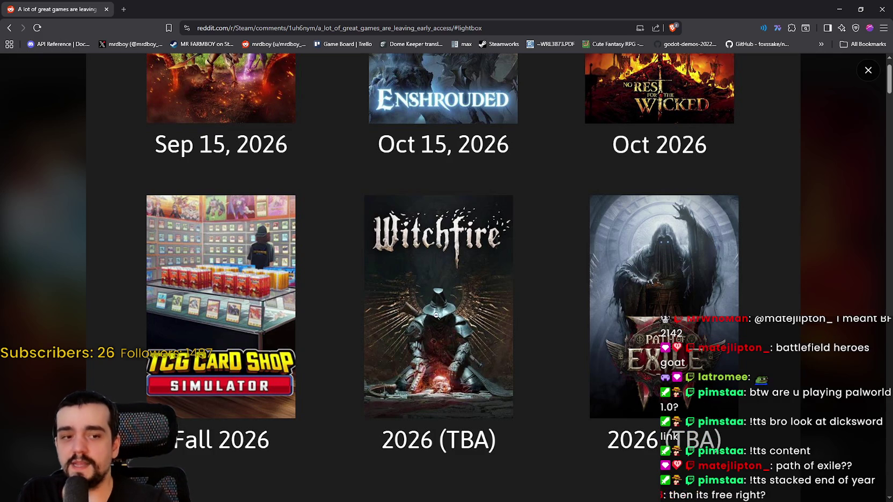
scroll(622, 311, up, 1)
scroll(626, 295, down, 1)
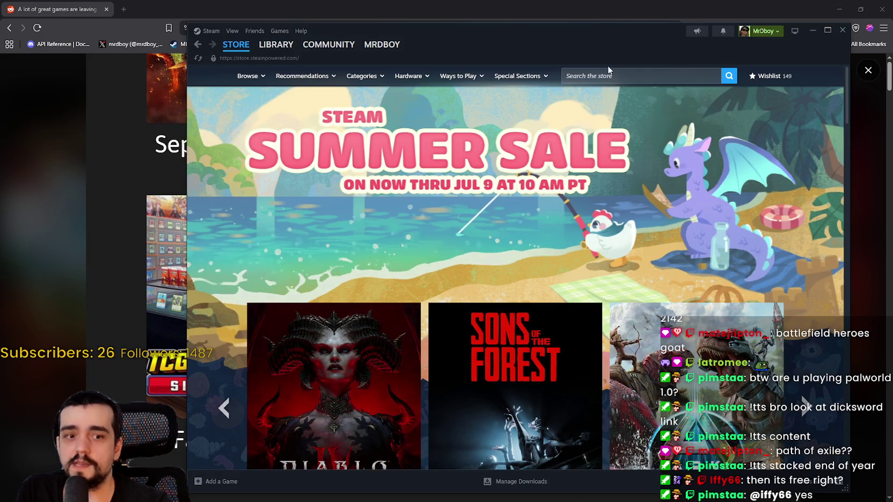
click(640, 82)
- Search Steam for 'path of exi' and open the Path of Exile 2 Early Access Supporter Pack
text(path of exi)
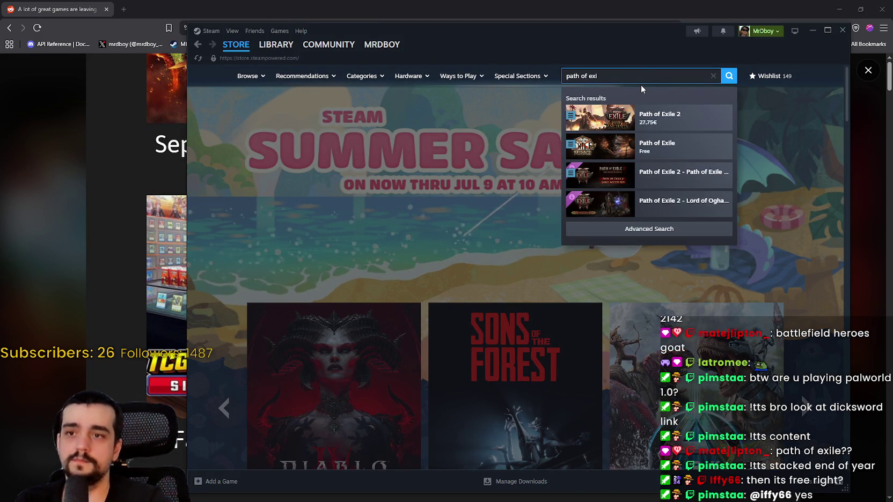
click(659, 113)
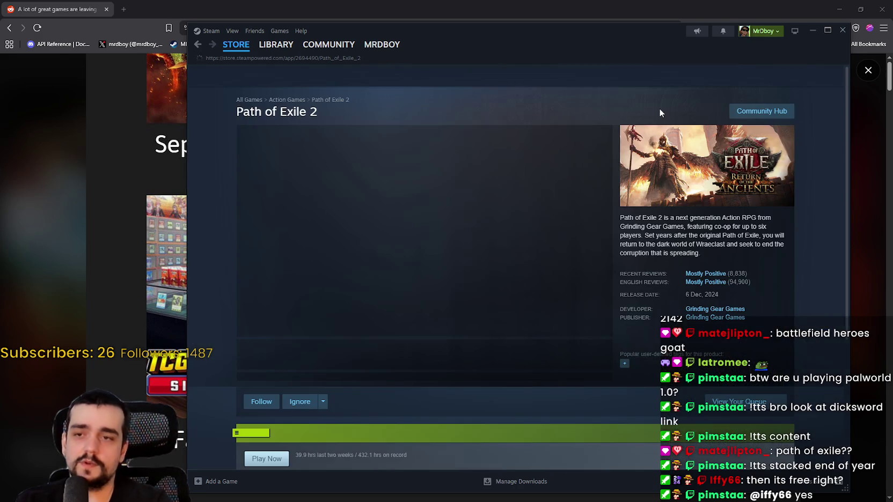
scroll(386, 279, down, 2)
scroll(378, 260, down, 8)
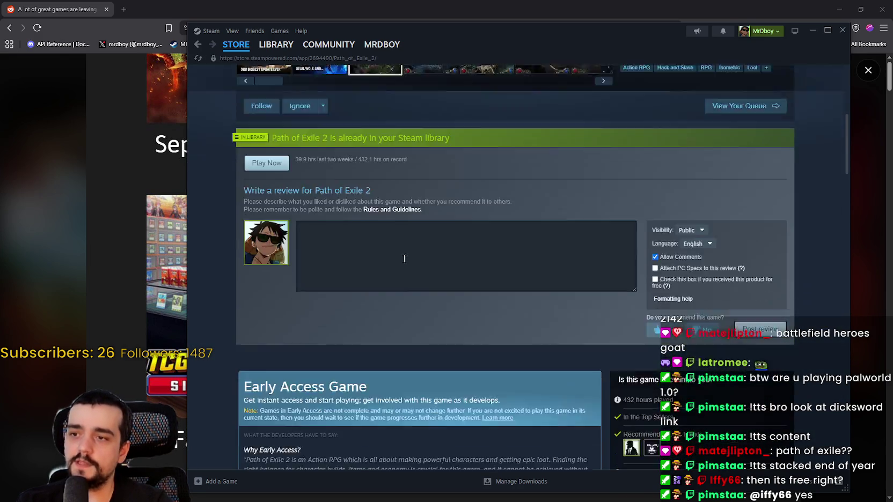
scroll(524, 333, down, 1)
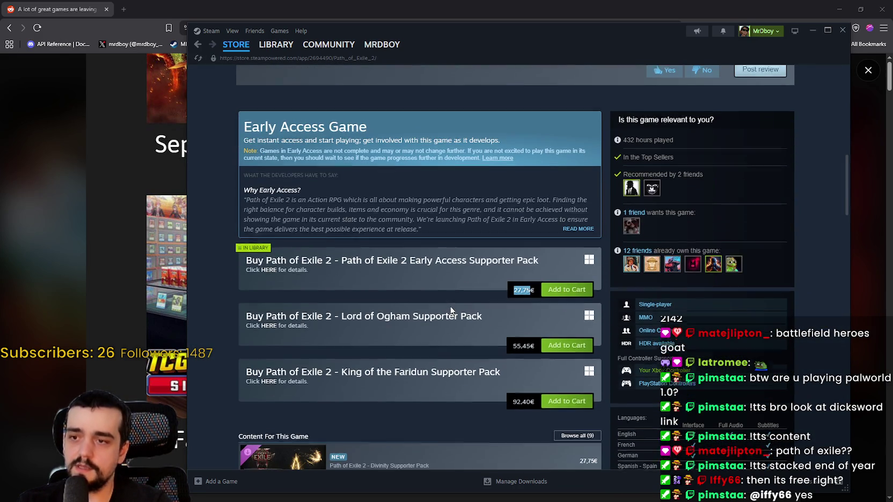
drag(438, 258, 524, 258)
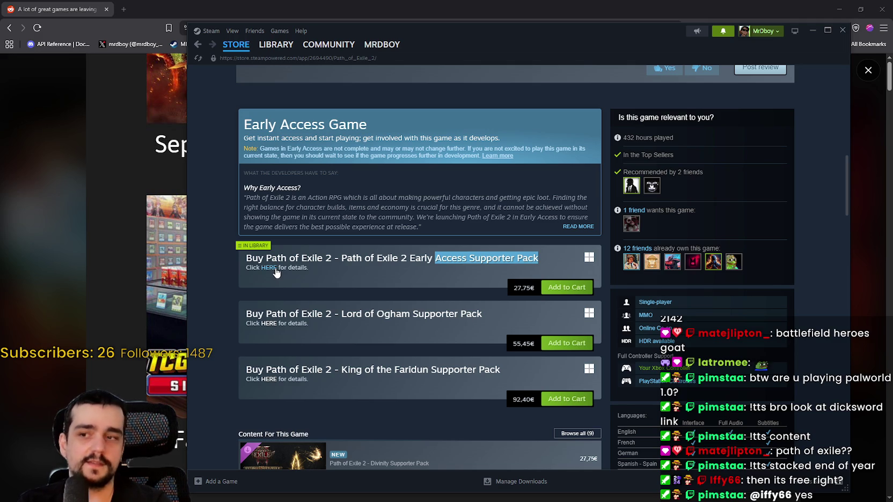
click(275, 268)
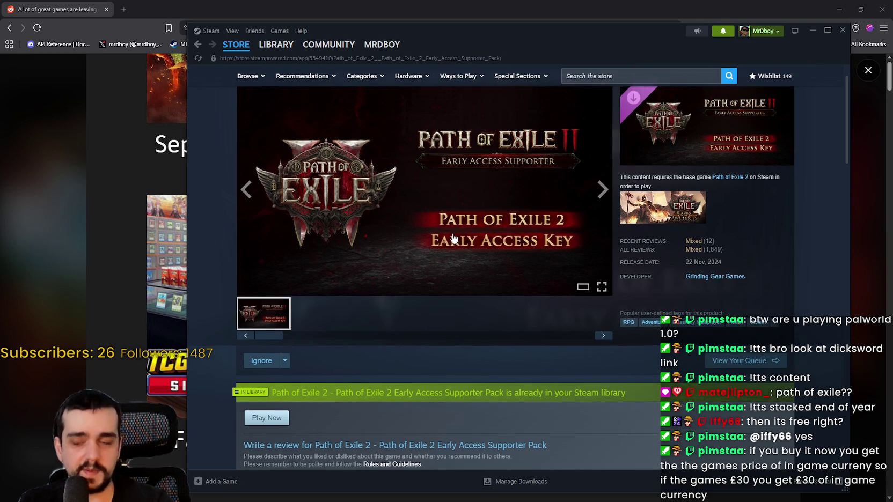
- Scroll the supporter pack page and highlight the 300 Points item in its contents
scroll(454, 236, down, 3)
scroll(489, 314, down, 6)
drag(245, 258, 279, 257)
scroll(319, 249, down, 3)
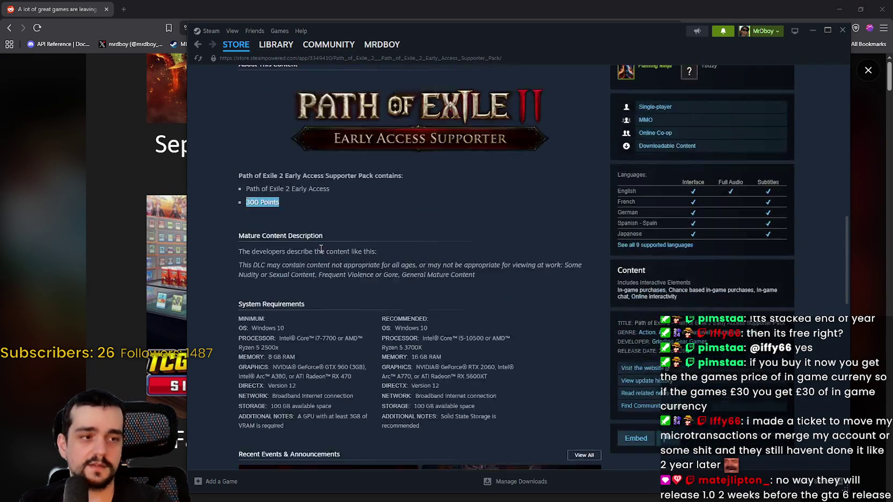
click(291, 119)
mouse_move(291, 119)
mouse_down()
mouse_move(228, 112)
mouse_move(247, 117)
mouse_up()
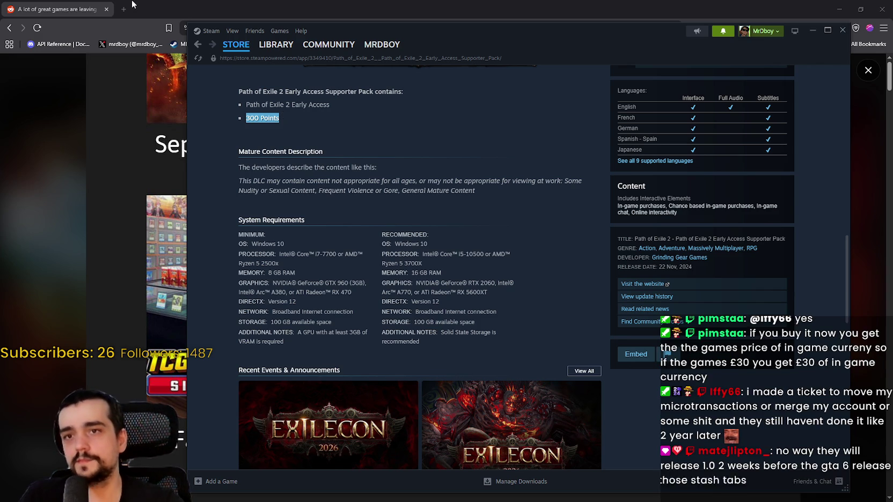
scroll(388, 228, up, 8)
scroll(467, 224, up, 4)
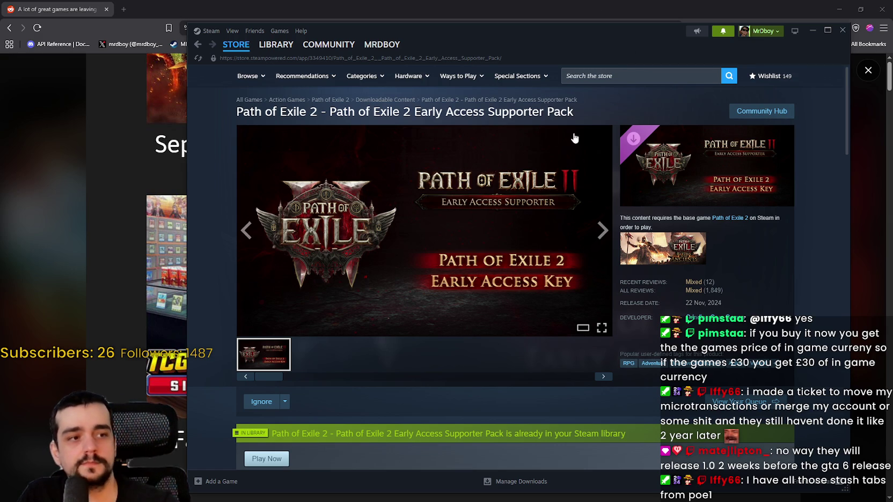
- Toggle the Steam notifications list, then return to the Reddit release-date gallery
click(719, 34)
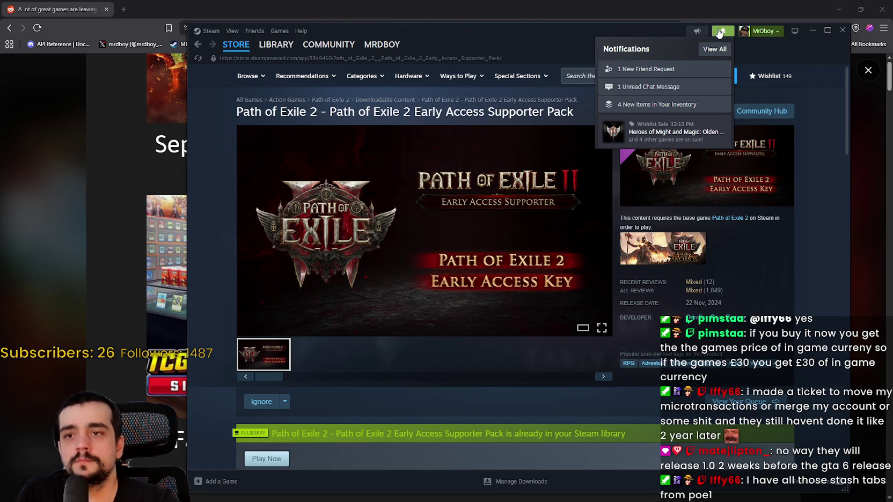
click(719, 34)
click(719, 34)
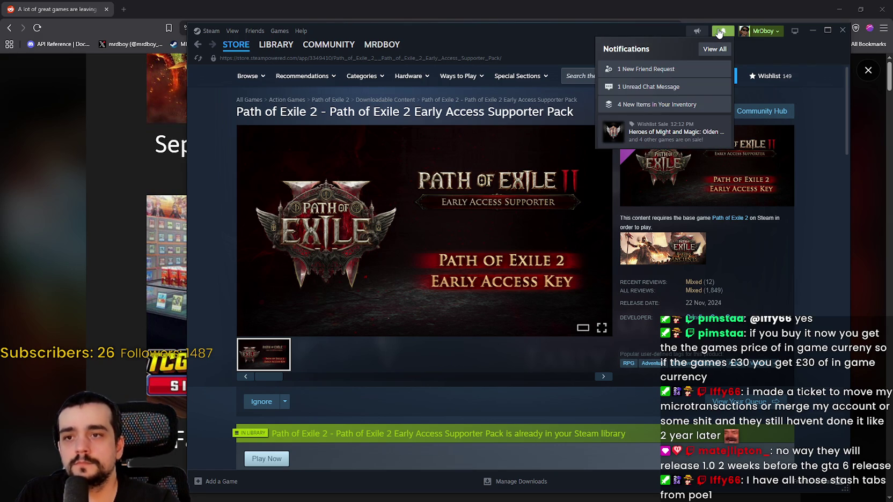
click(646, 33)
key(alt+Tab)
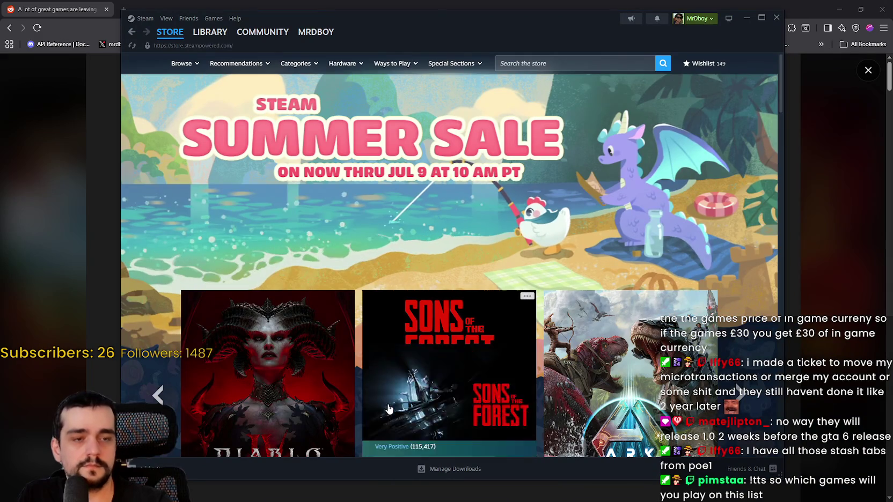
key(alt+Tab)
- Scroll through the enlarged release-date images, then close the lightbox
scroll(483, 196, up, 4)
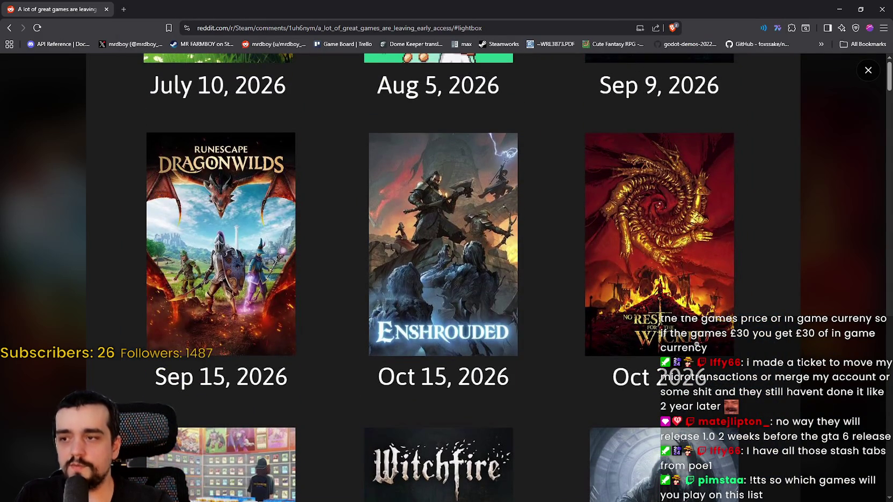
scroll(456, 335, up, 3)
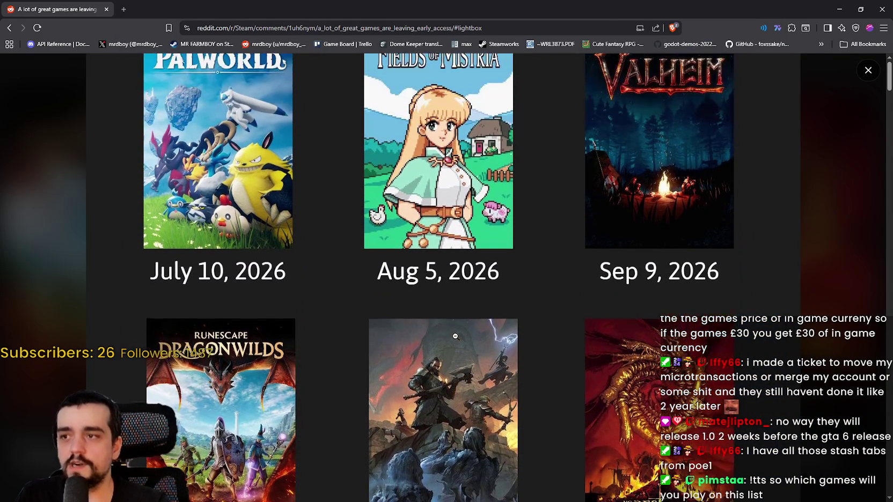
scroll(333, 410, up, 2)
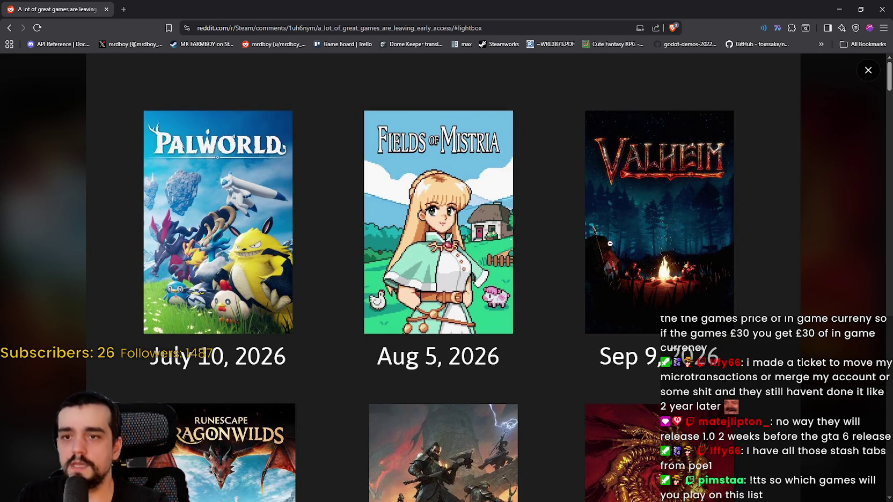
scroll(611, 245, down, 3)
scroll(636, 287, down, 5)
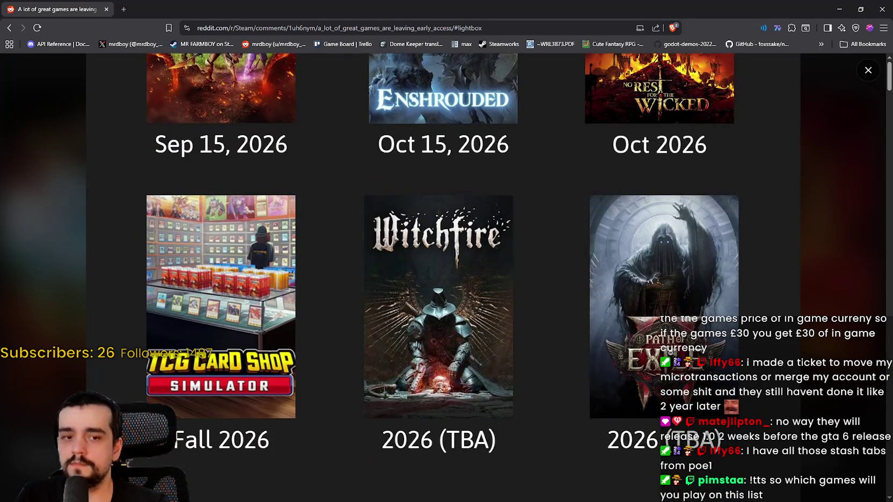
scroll(637, 248, up, 8)
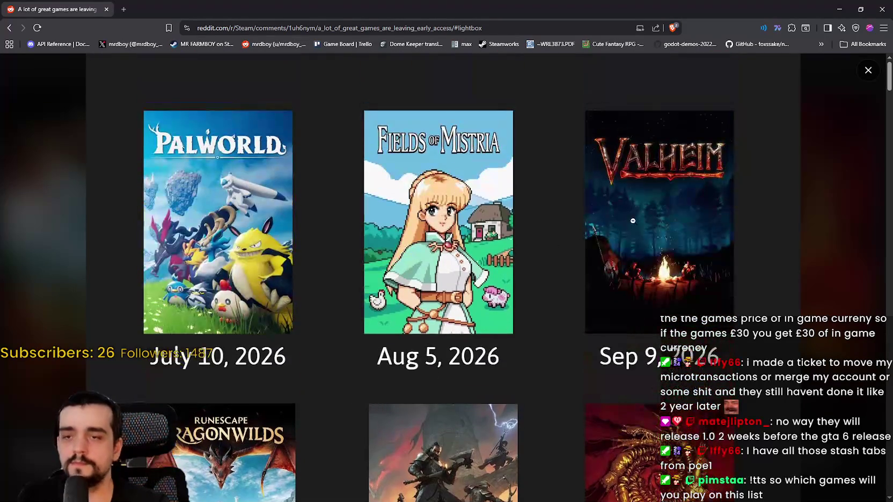
scroll(646, 172, down, 5)
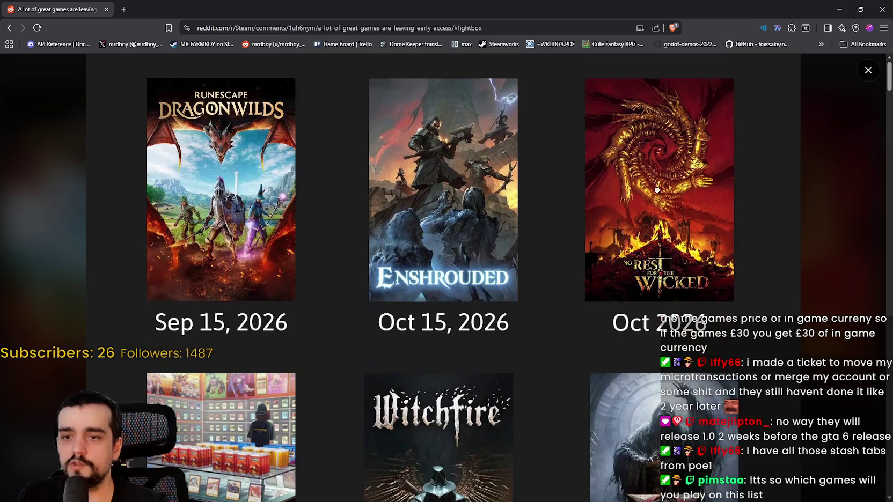
scroll(655, 189, down, 3)
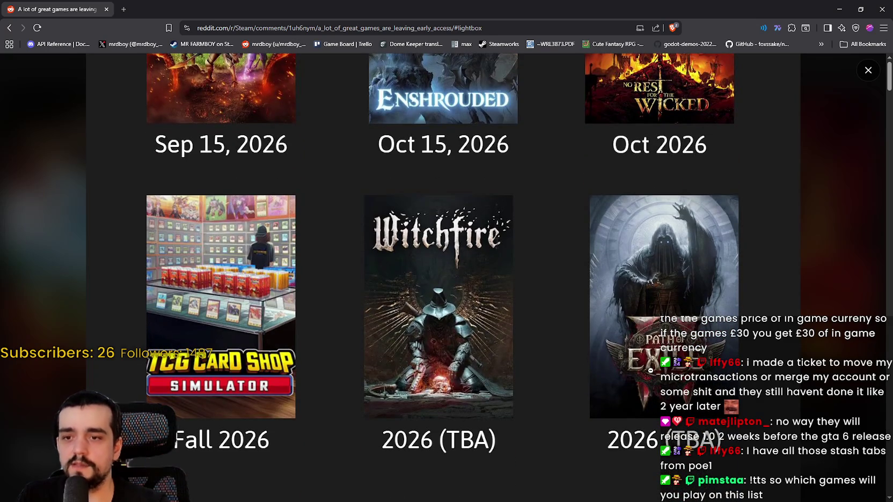
scroll(649, 369, up, 8)
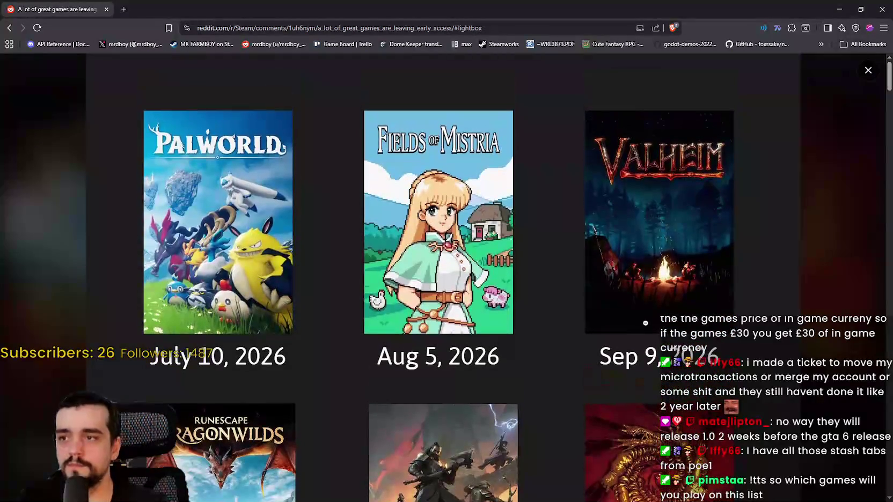
scroll(213, 232, down, 8)
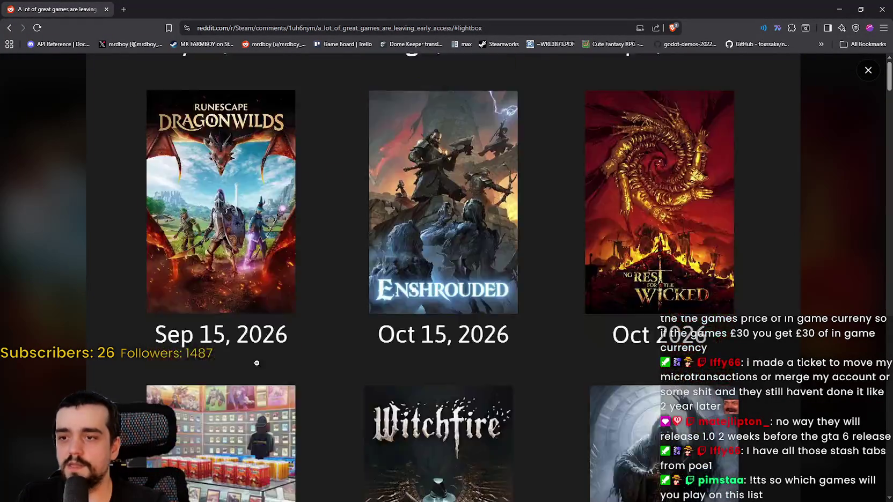
scroll(560, 370, up, 6)
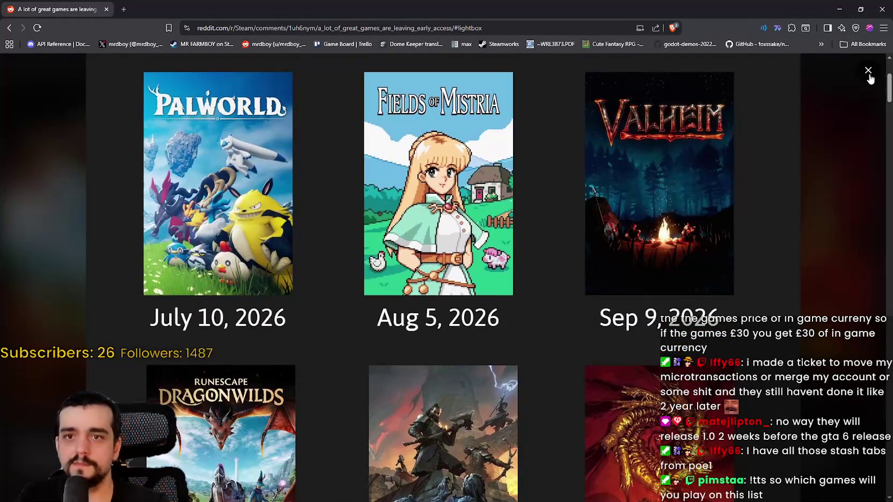
click(867, 70)
- Scroll through the post's comments, then switch back to the Steam store window
scroll(529, 312, down, 7)
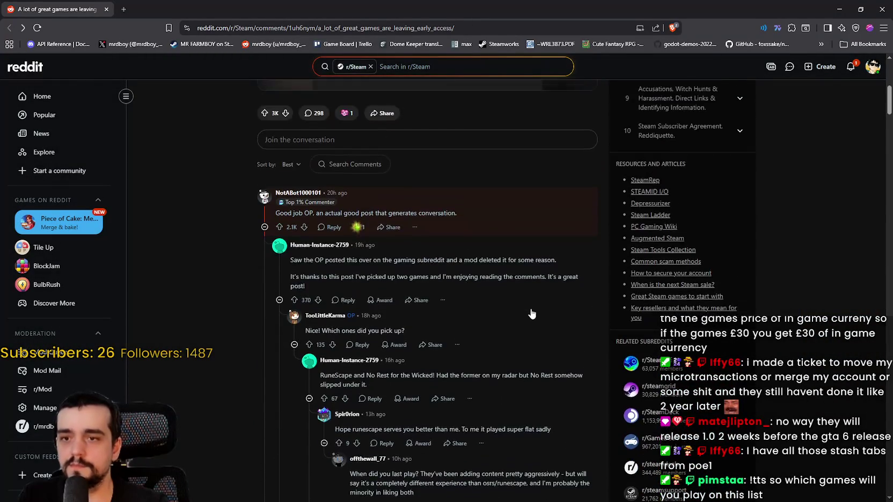
scroll(531, 311, up, 3)
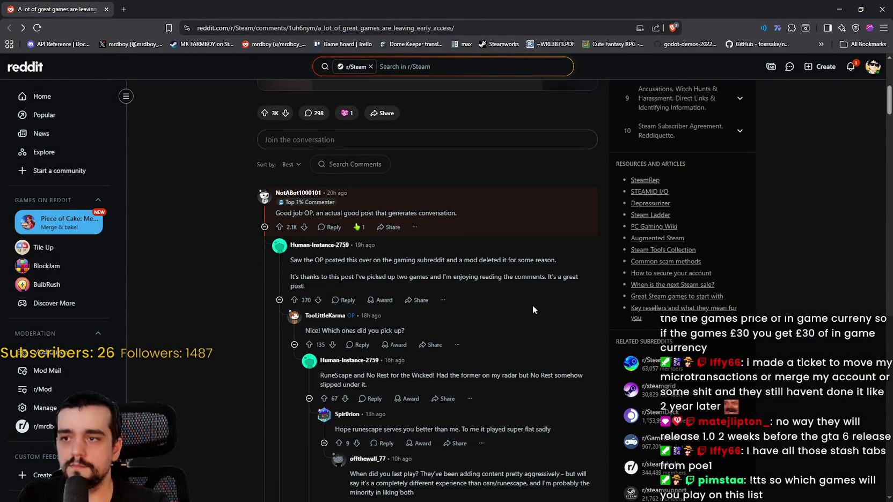
scroll(533, 306, down, 10)
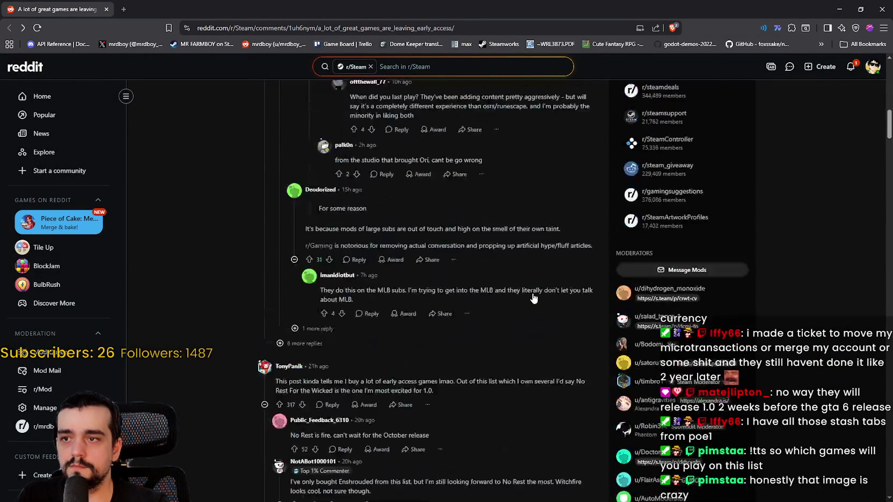
scroll(568, 211, down, 3)
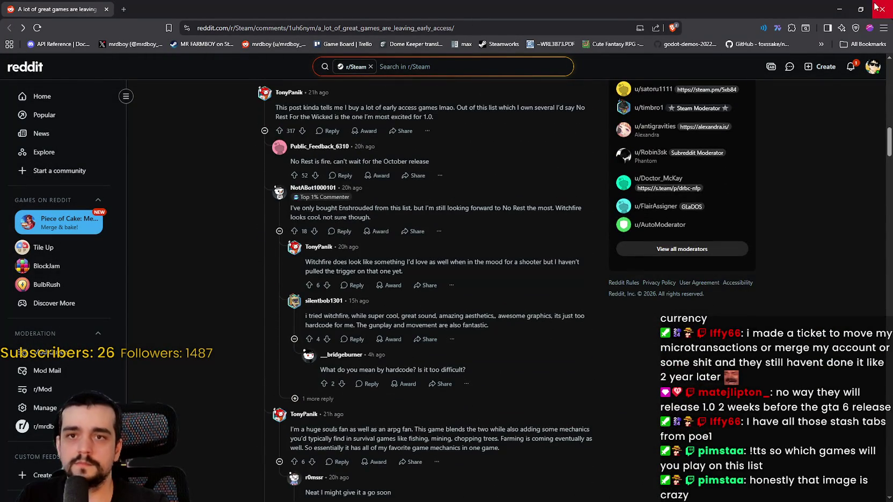
key(alt+Tab)
mouse_move(456, 295)
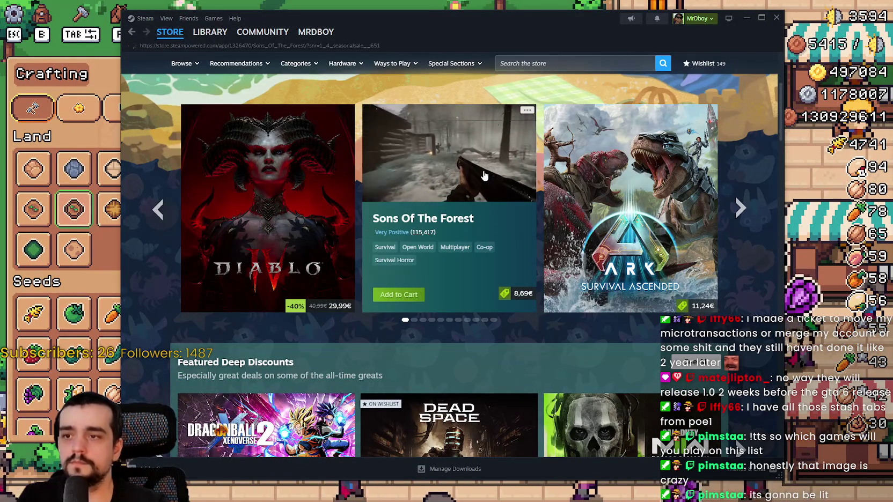
- Open the Sons Of The Forest store page and view its waterfall, skull, forest and tools screenshots
click(484, 175)
scroll(378, 297, down, 5)
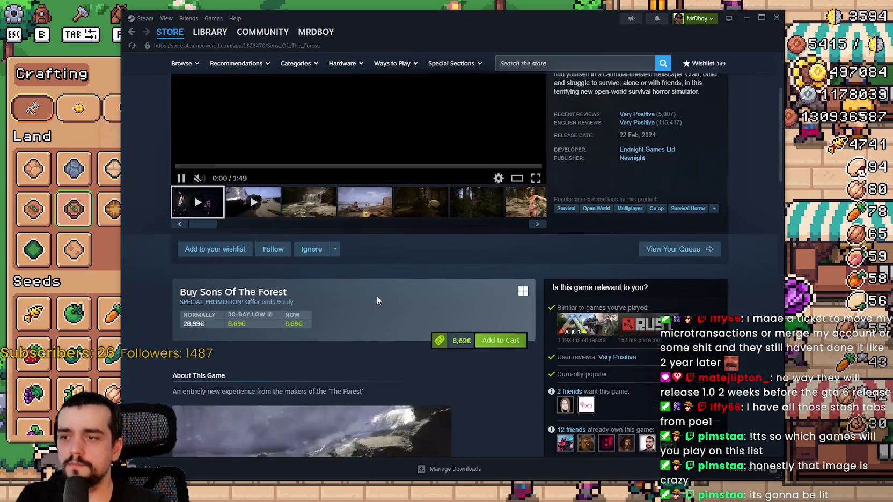
scroll(378, 298, down, 1)
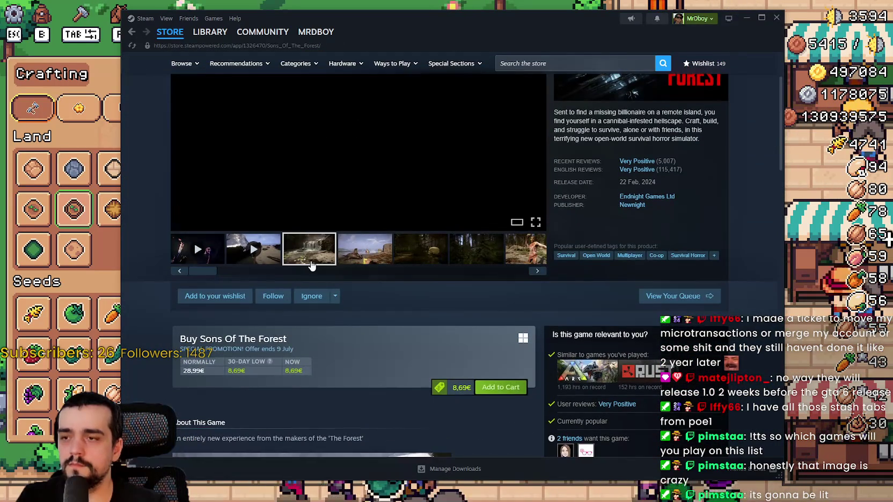
click(312, 258)
scroll(364, 270, up, 1)
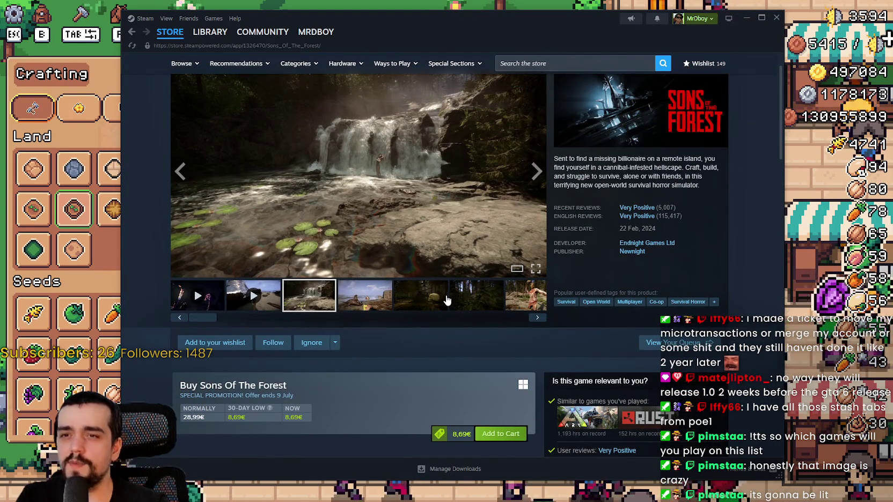
click(420, 295)
click(485, 298)
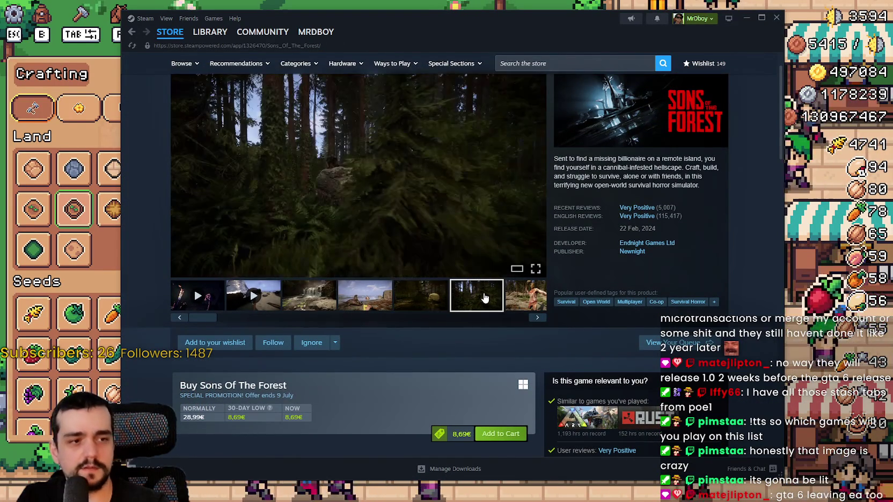
click(530, 296)
click(365, 295)
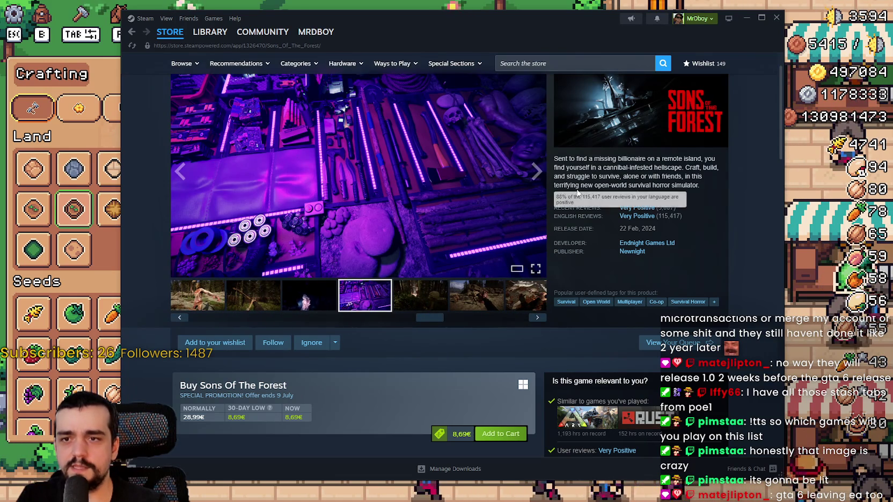
mouse_move(642, 202)
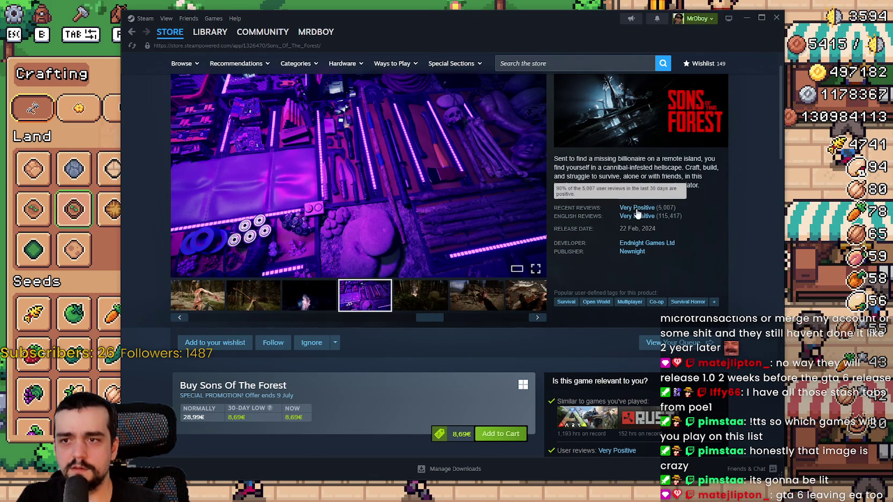
- Expand the full game description and view the forest, campfire and turtles screenshots
scroll(274, 279, down, 9)
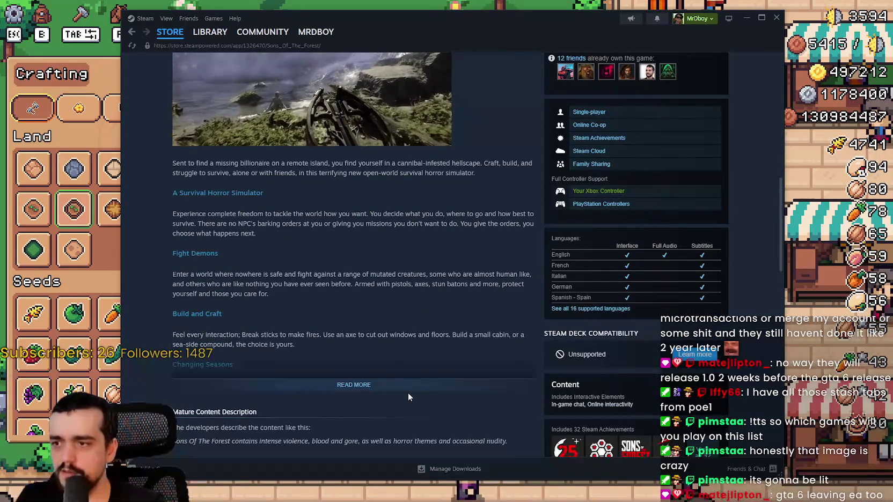
click(409, 386)
scroll(333, 344, down, 4)
scroll(322, 333, up, 15)
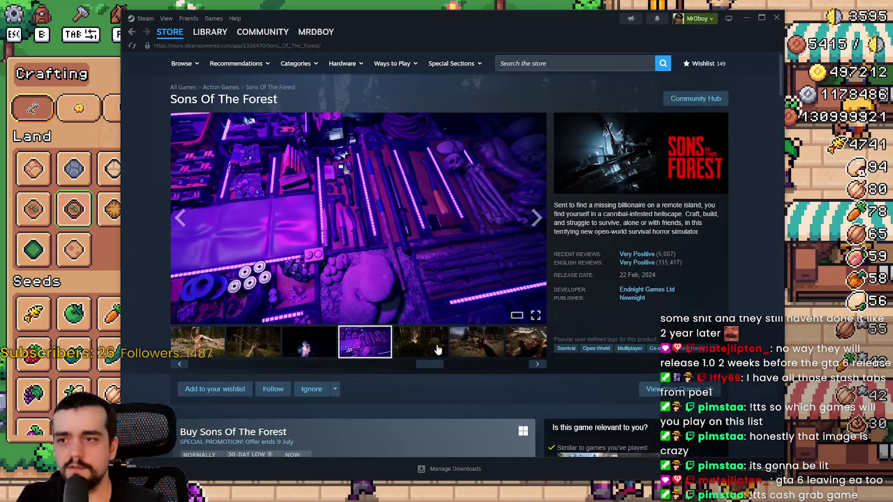
click(436, 343)
click(467, 343)
click(514, 343)
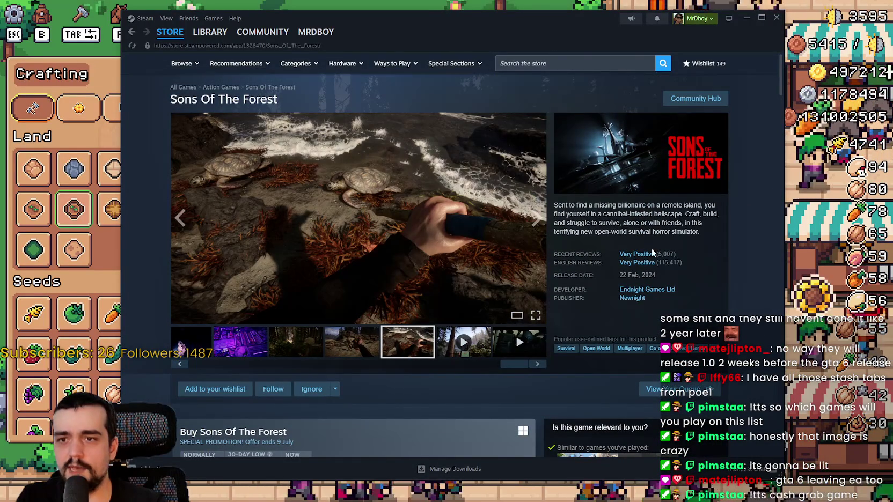
mouse_move(641, 263)
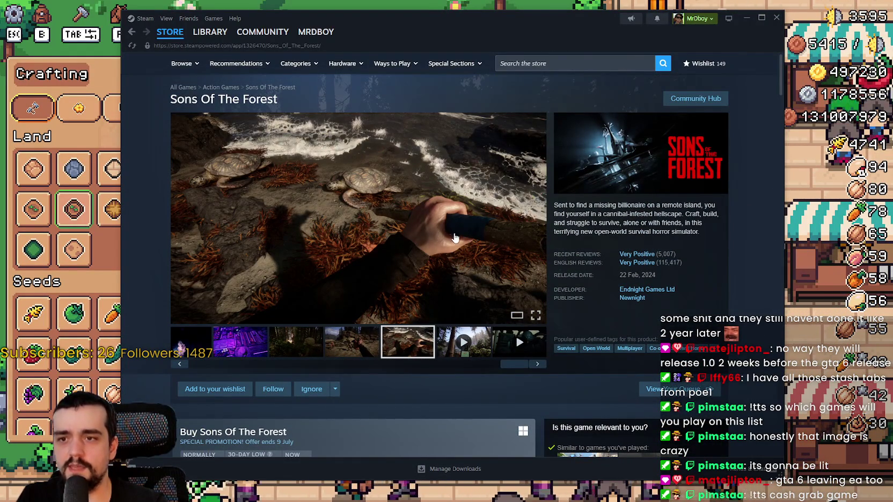
scroll(291, 233, down, 3)
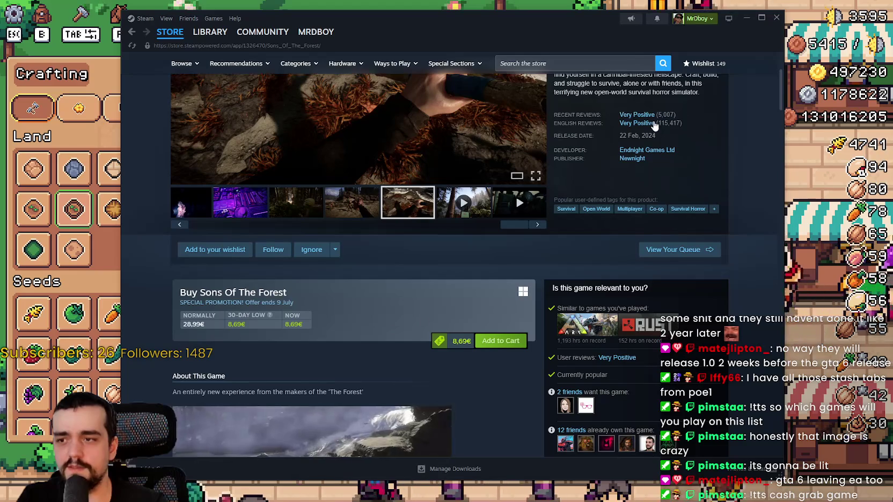
scroll(376, 336, down, 1)
scroll(375, 335, up, 3)
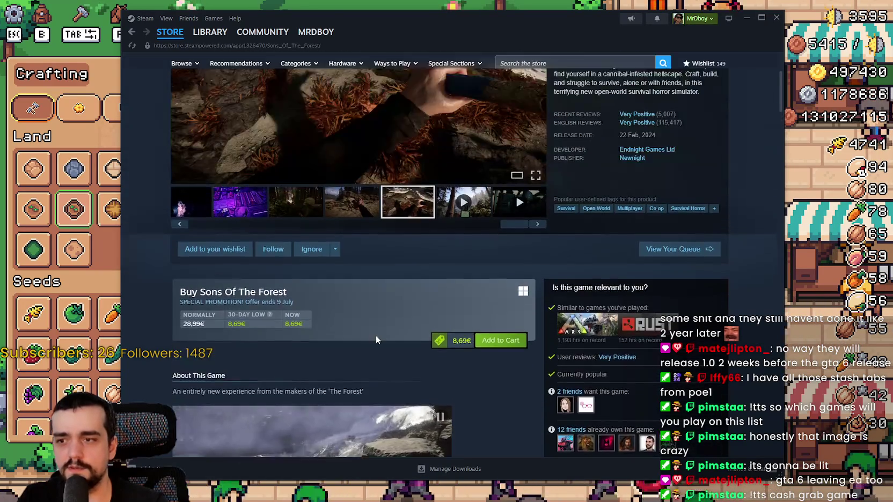
scroll(698, 74, up, 1)
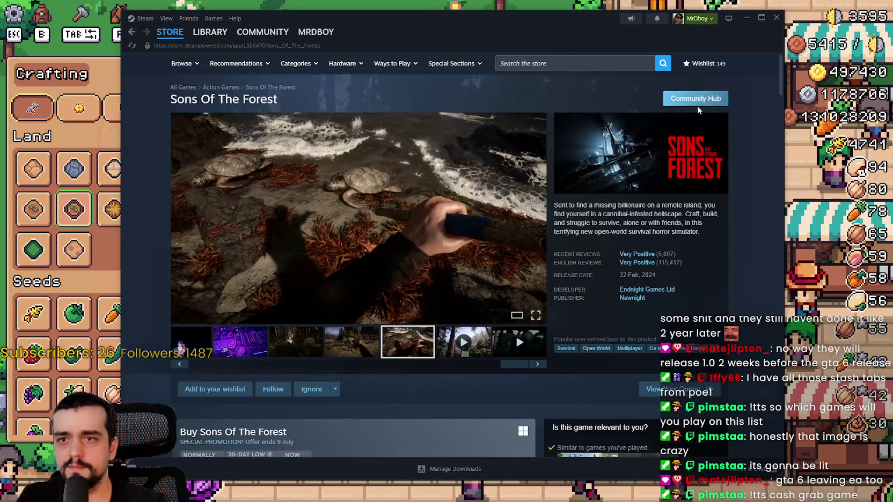
- Scroll through the Sons Of The Forest community hub, then return to the store front page
click(698, 97)
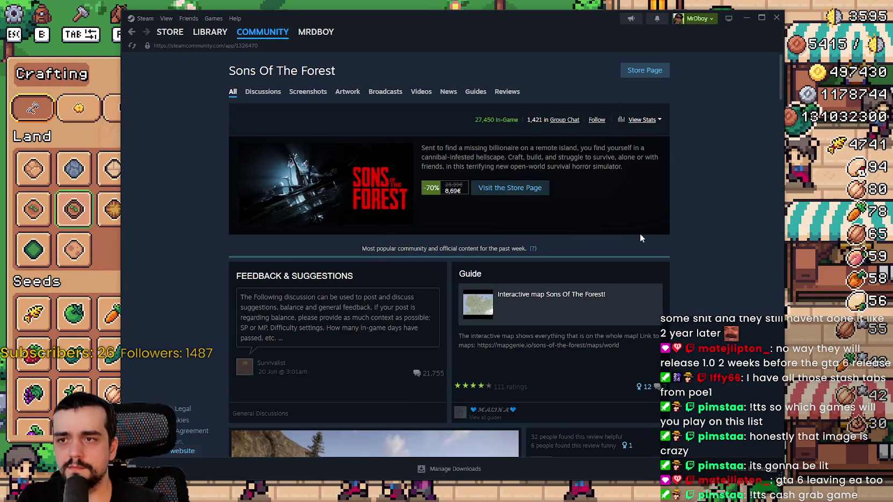
scroll(689, 300, down, 3)
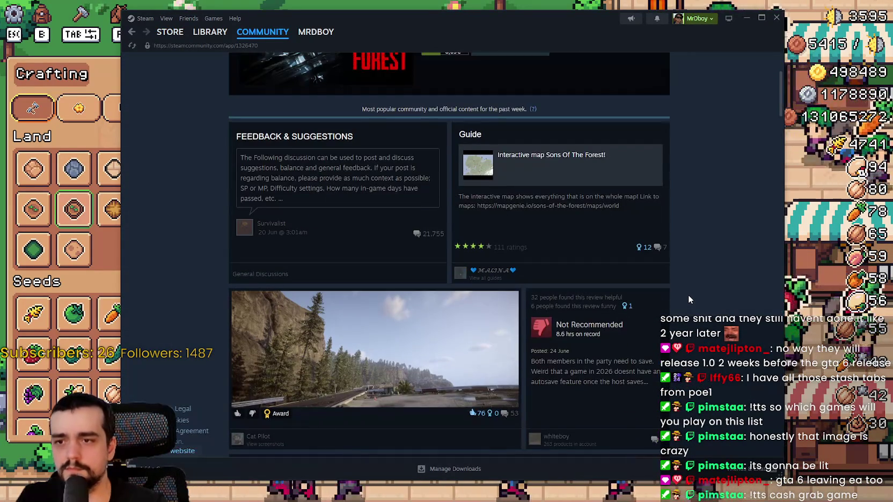
scroll(687, 294, down, 2)
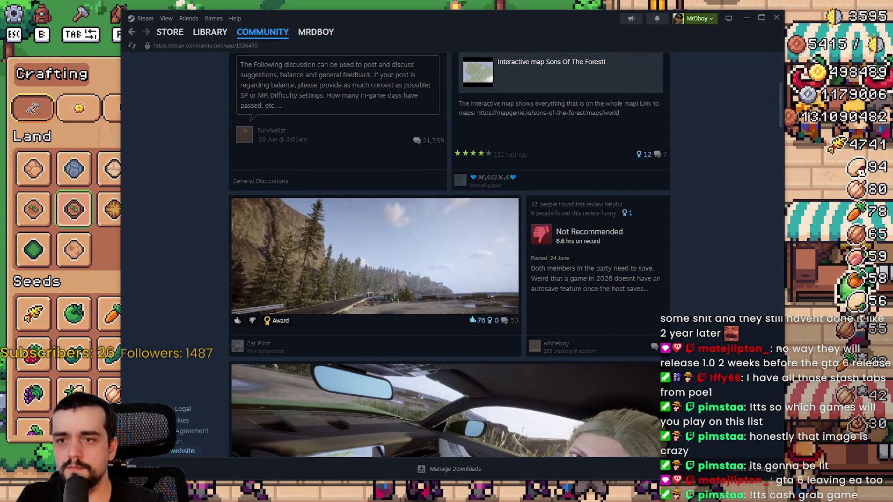
scroll(706, 330, down, 2)
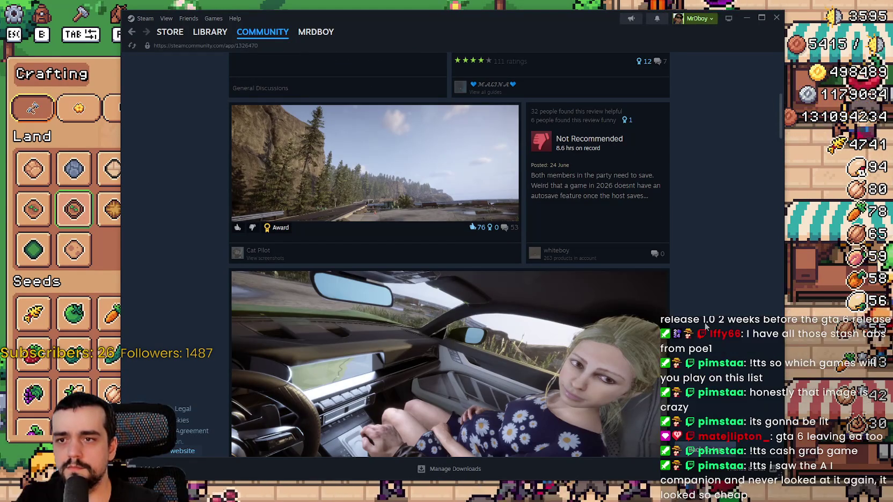
scroll(706, 330, down, 5)
scroll(702, 321, down, 8)
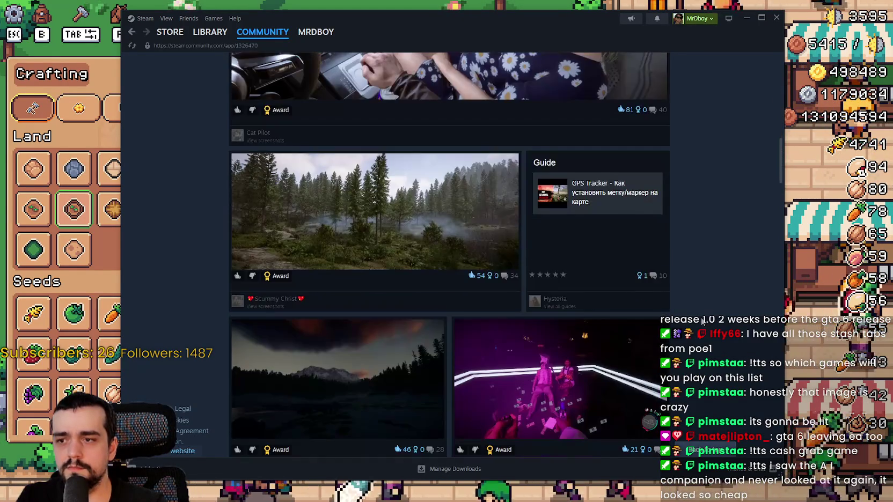
scroll(703, 320, down, 4)
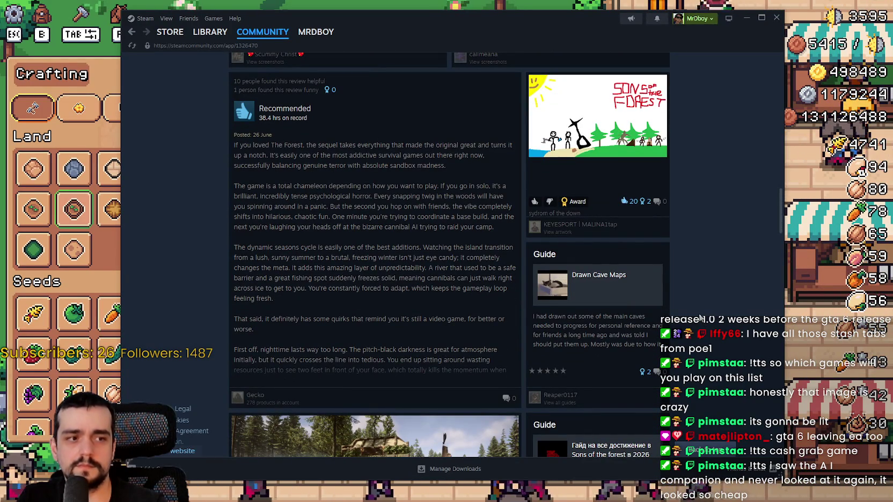
scroll(700, 318, down, 2)
scroll(696, 314, down, 10)
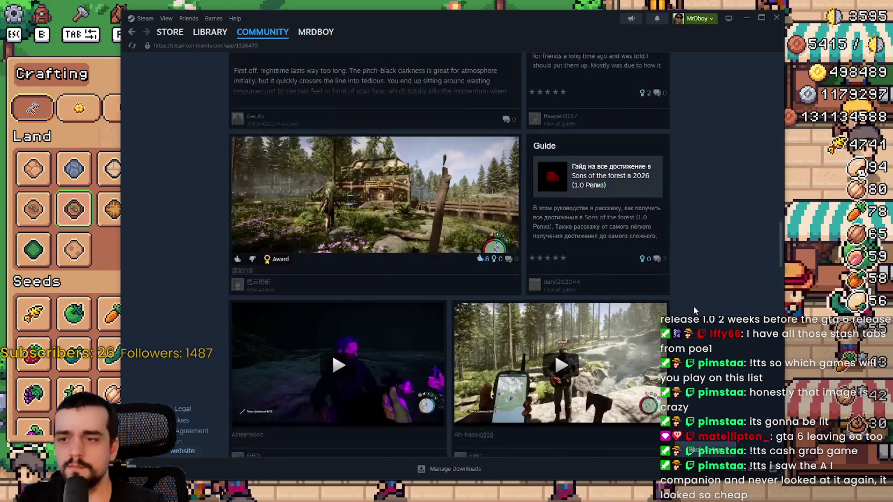
scroll(693, 306, down, 2)
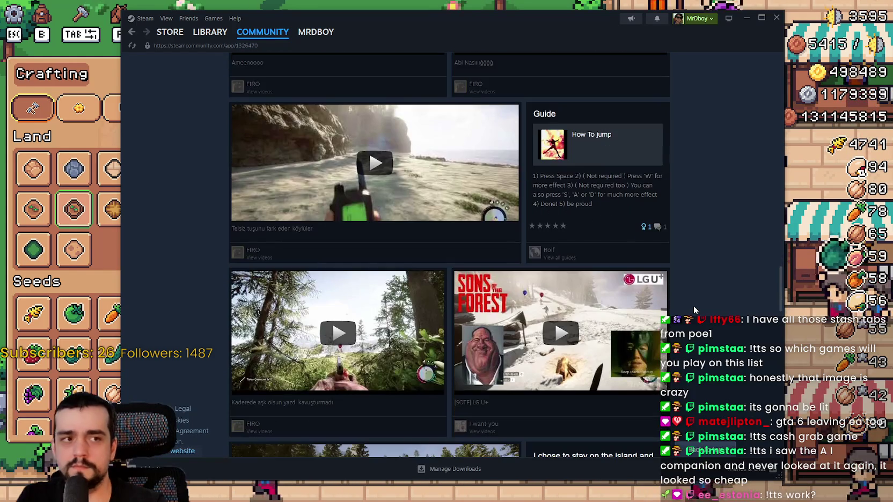
scroll(693, 306, down, 2)
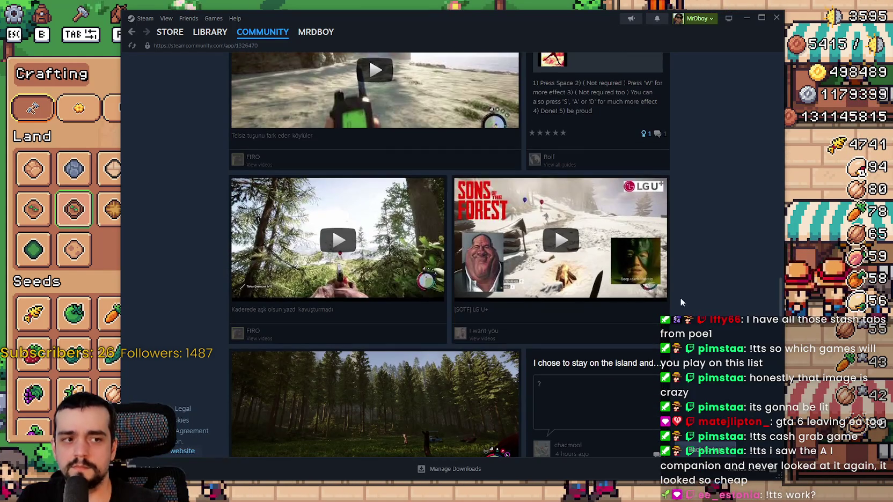
click(163, 33)
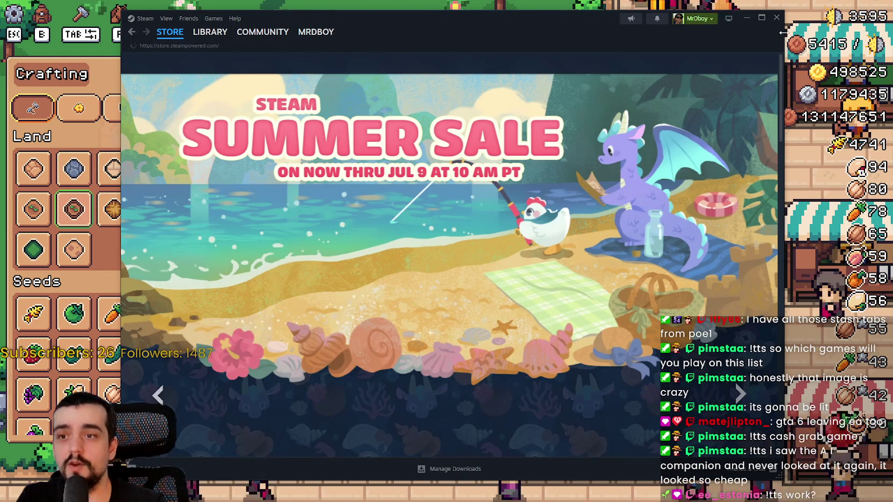
- Walk the farmer up and place a new land tile, then return to add_land's line 98 FARM_2 check
key(alt+Tab)
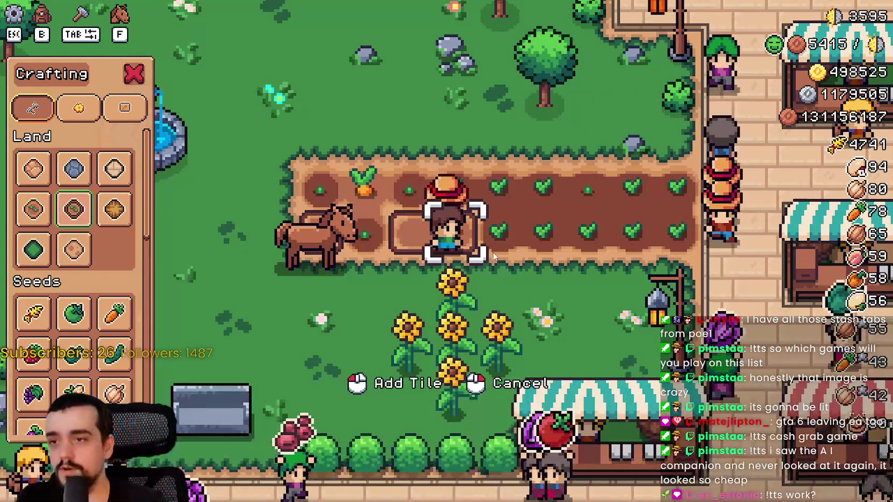
key(w)
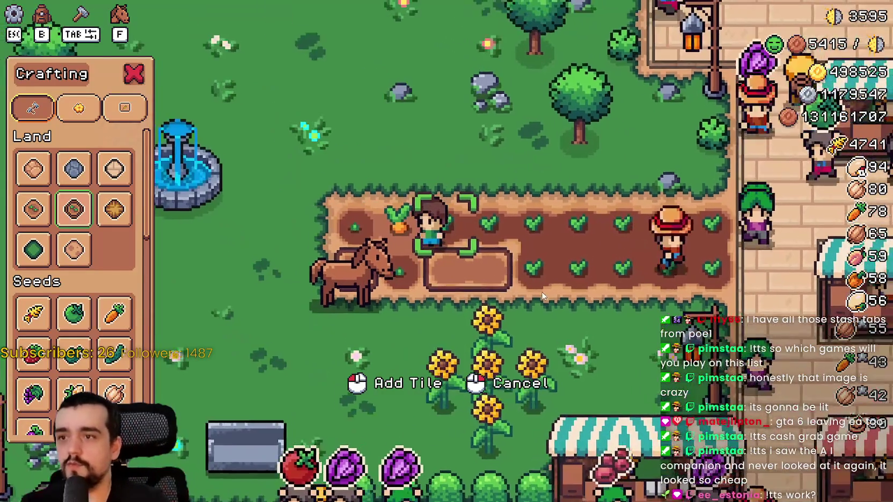
click(528, 285)
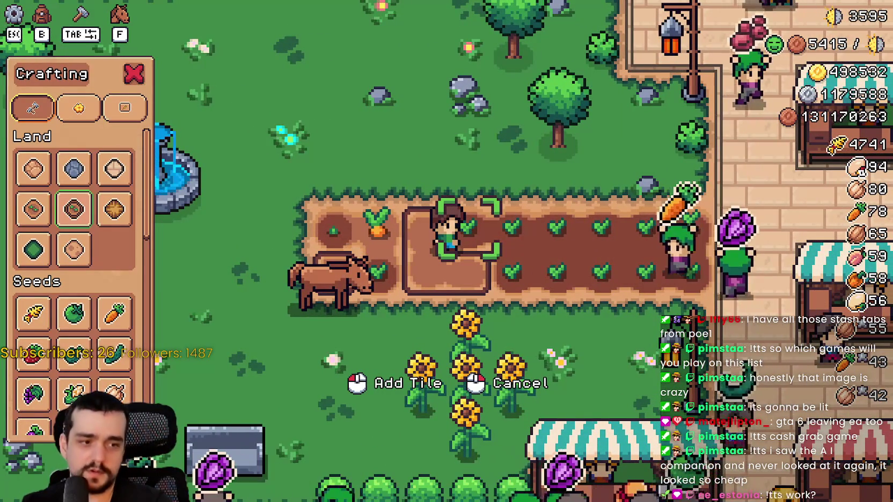
key(alt+Tab)
click(773, 199)
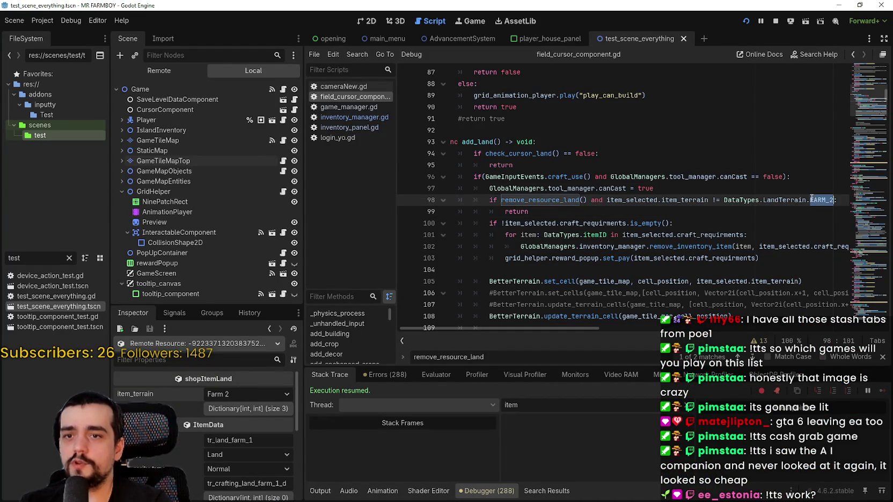
- Save the script while examining the remove_resource_land call on line 98 and the return on line 99
click(765, 207)
key(ctrl+s)
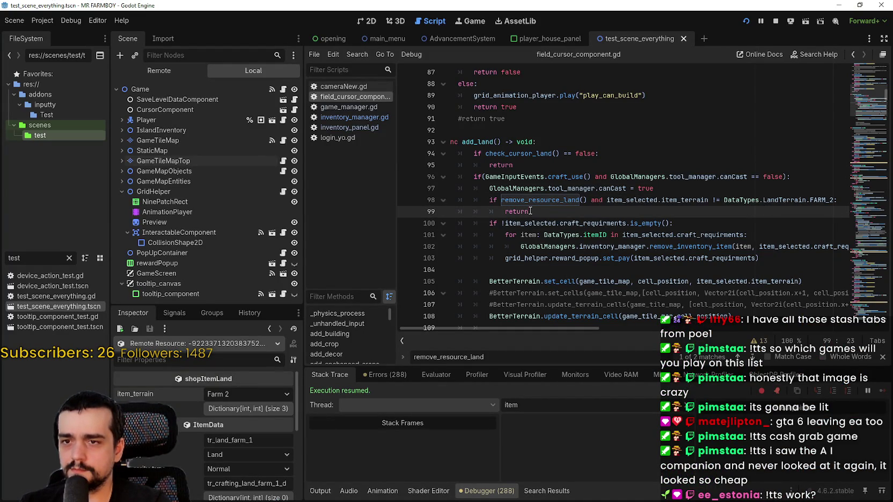
click(653, 200)
drag(608, 200, 804, 200)
click(545, 200)
click(578, 215)
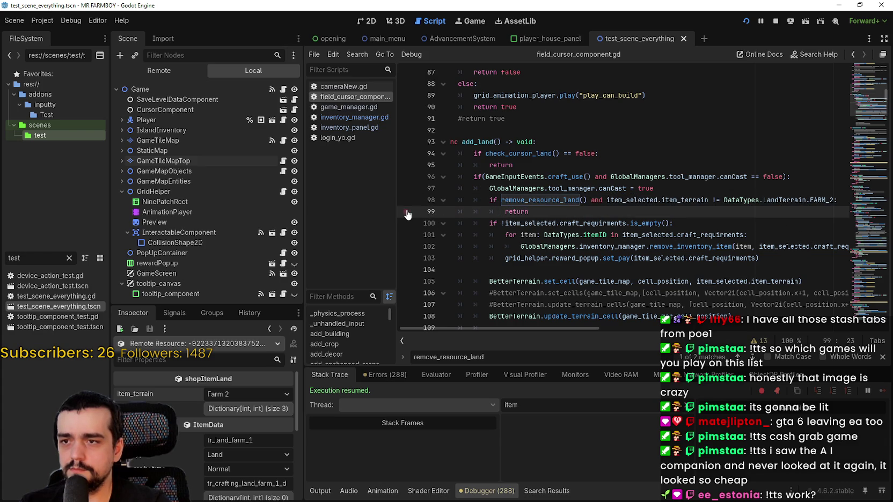
- Toggle a breakpoint on line 99's early return and scroll through add_land
key(alt+Tab)
click(570, 302)
key(alt+Tab)
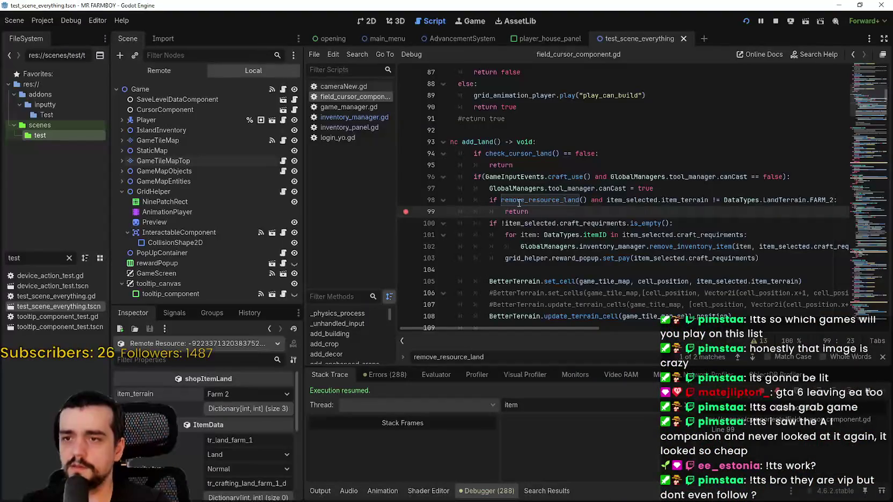
scroll(519, 203, down, 2)
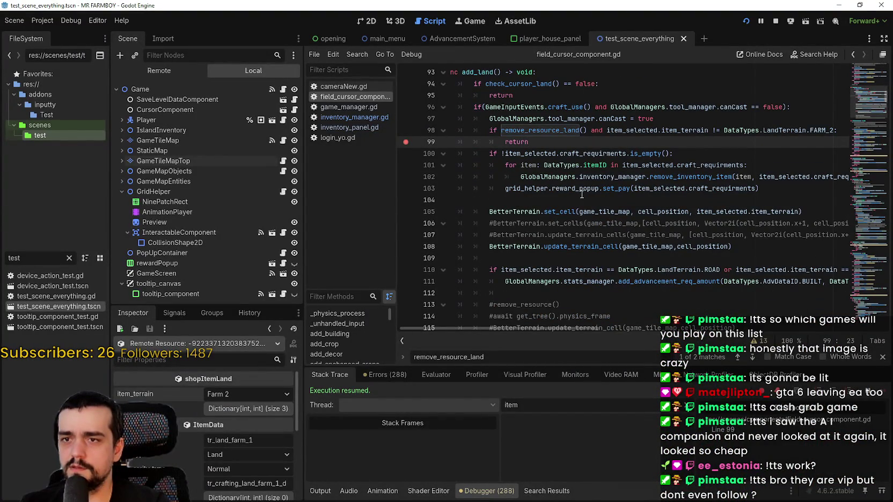
scroll(496, 195, down, 3)
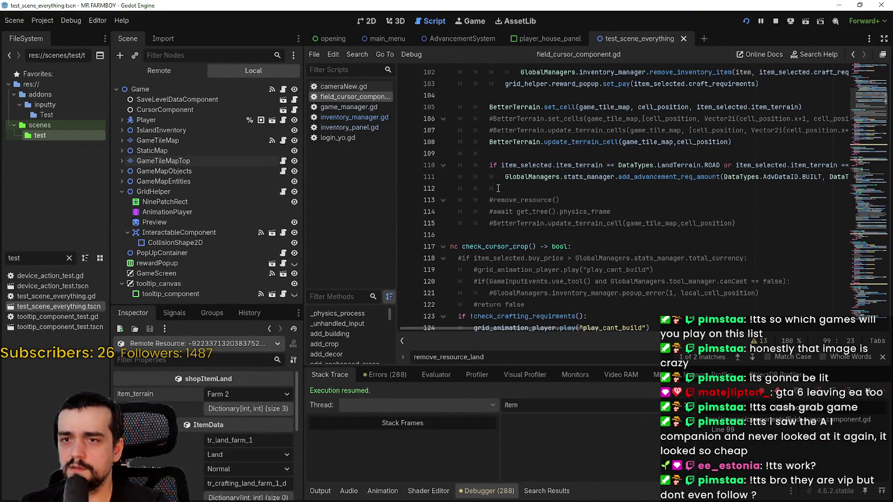
scroll(497, 197, down, 2)
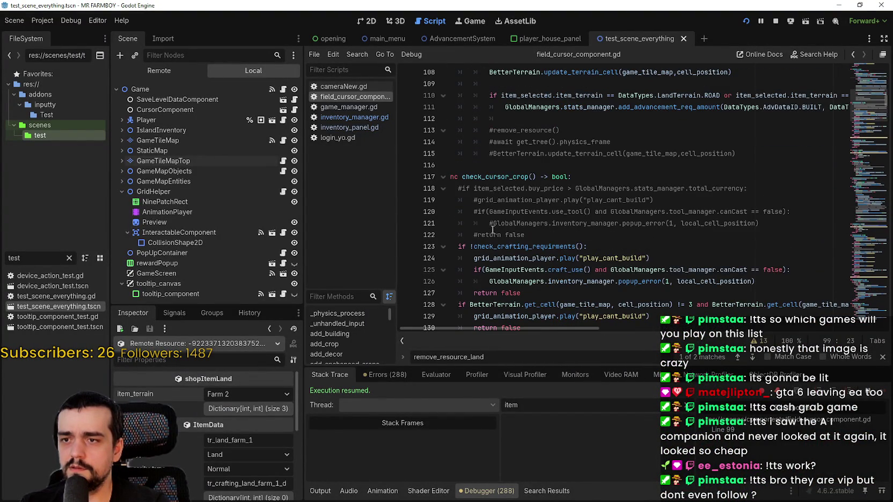
scroll(499, 254, up, 7)
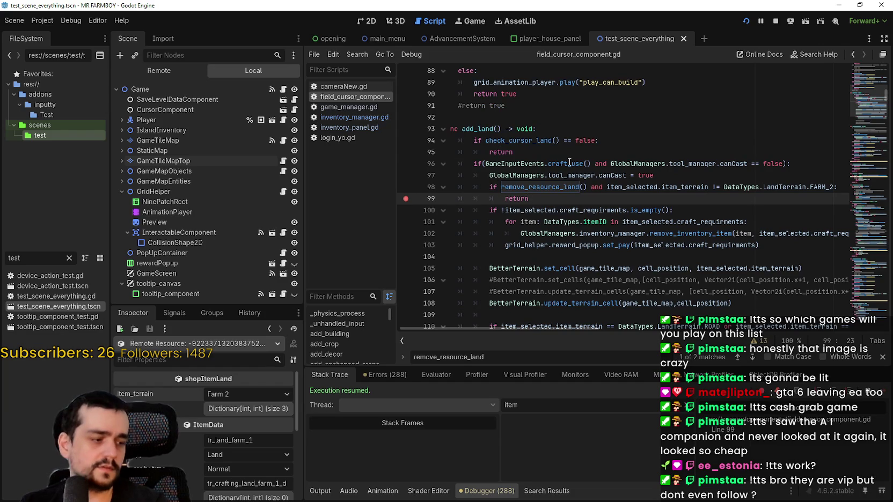
mouse_move(569, 162)
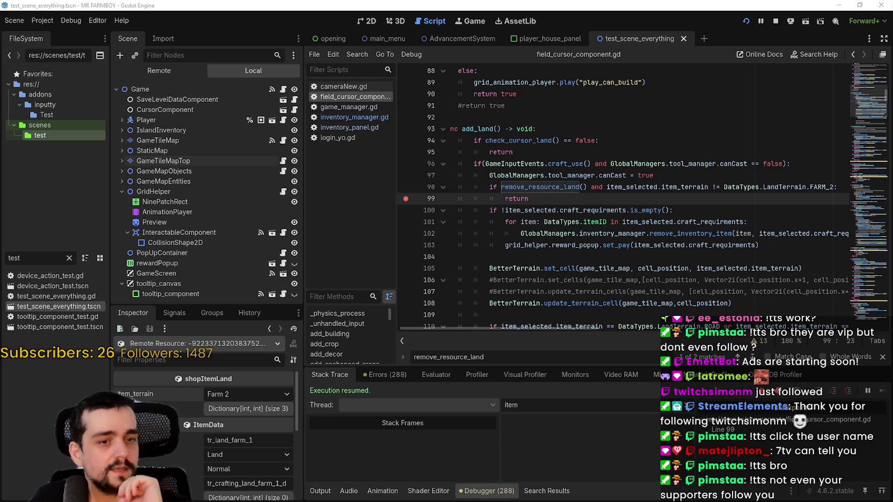
click(549, 198)
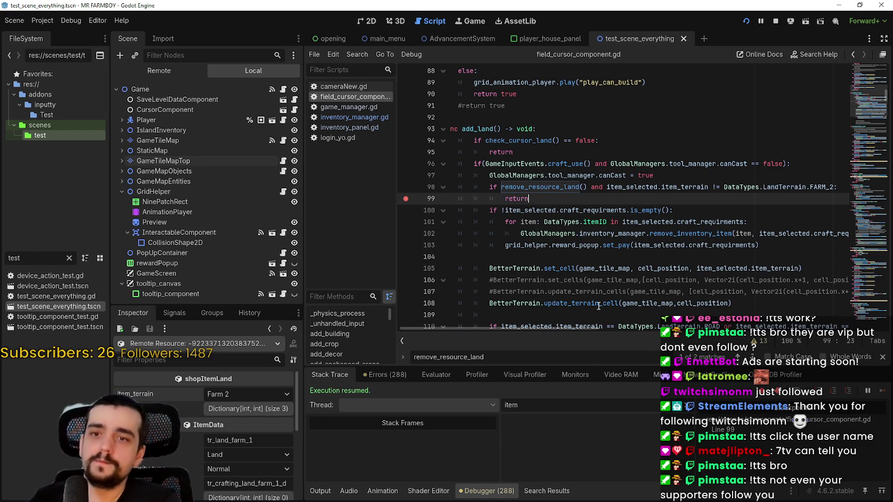
- Add a breakpoint on line 98's remove_resource_land FARM_2 check, reviewing add_land down to line 108
mouse_move(597, 302)
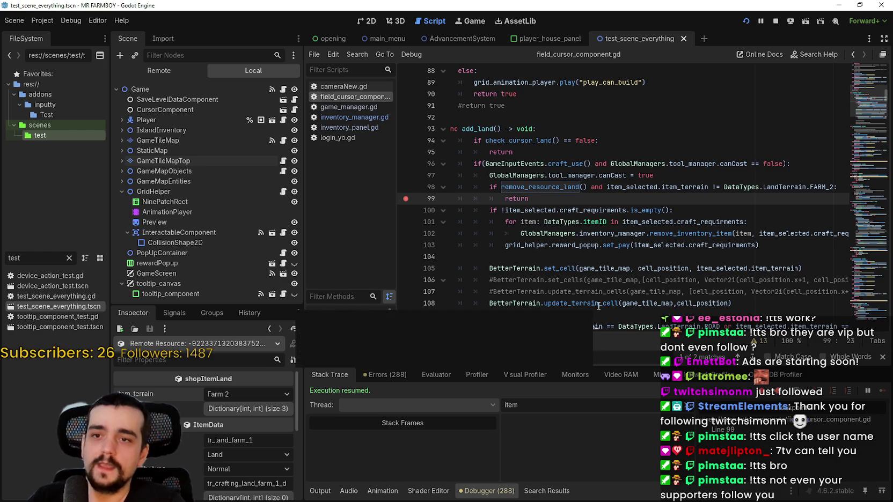
click(648, 179)
click(655, 188)
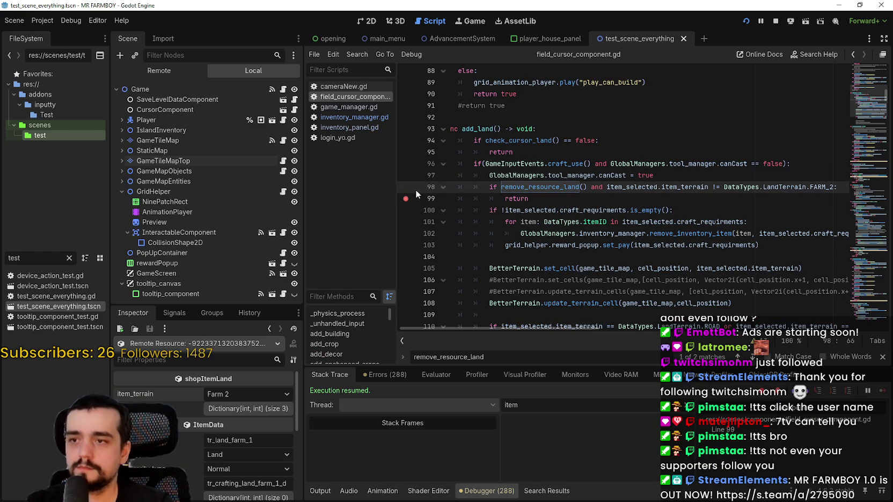
scroll(564, 194, down, 4)
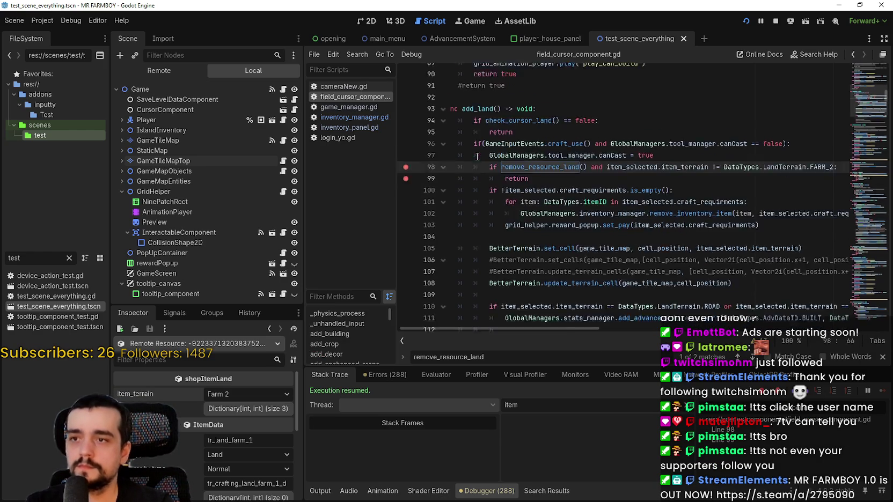
scroll(525, 186, up, 2)
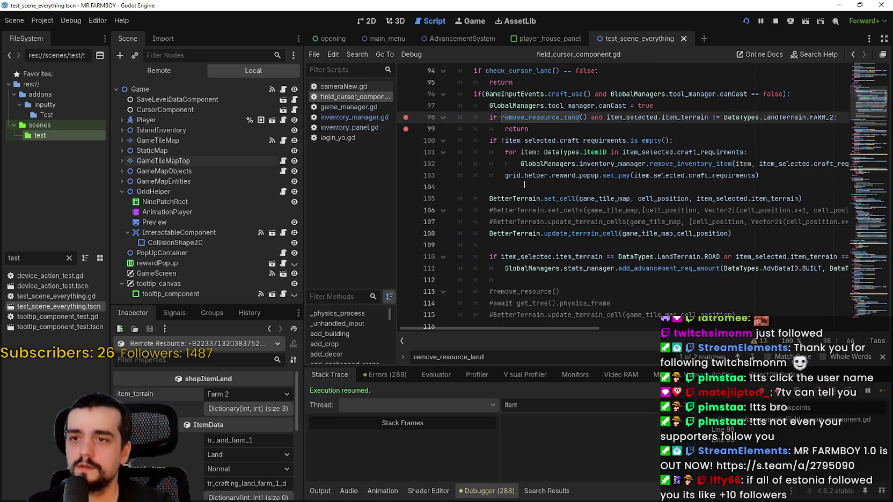
click(576, 246)
double_click(593, 234)
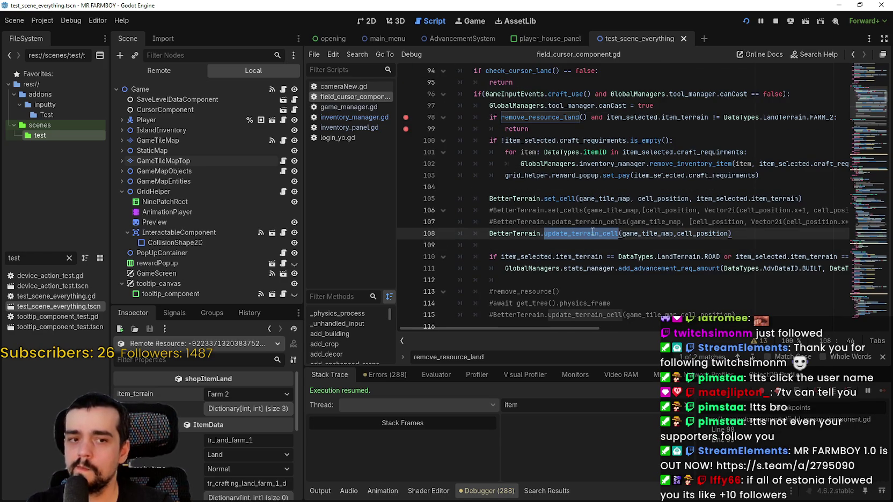
click(553, 187)
scroll(557, 191, up, 1)
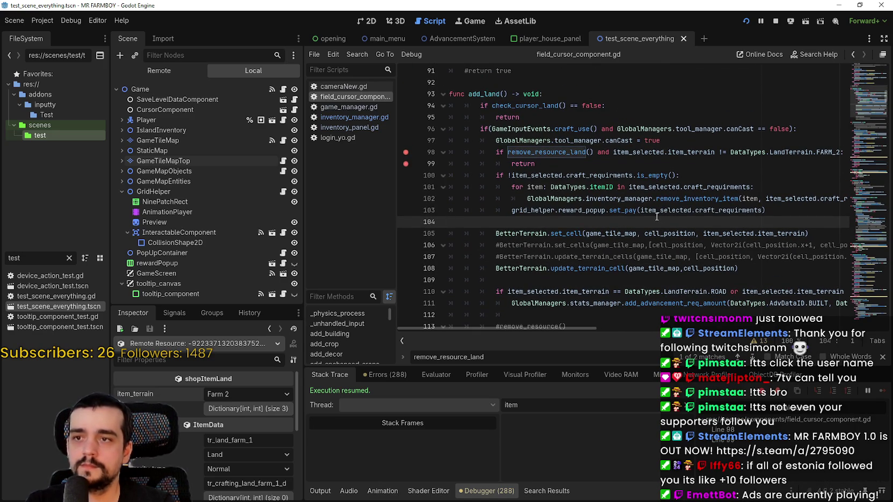
- Save the script, check the running game, and come back to the add_land code
key(alt+Tab)
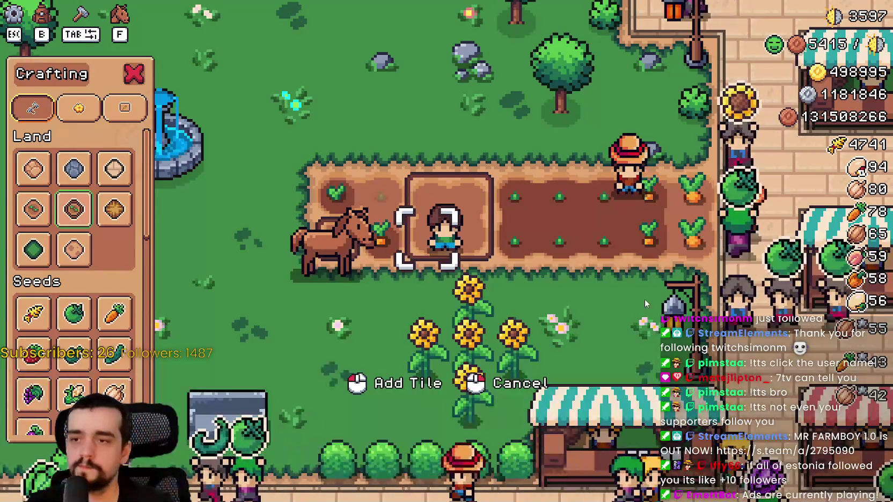
key(alt+Tab)
key(ctrl+s)
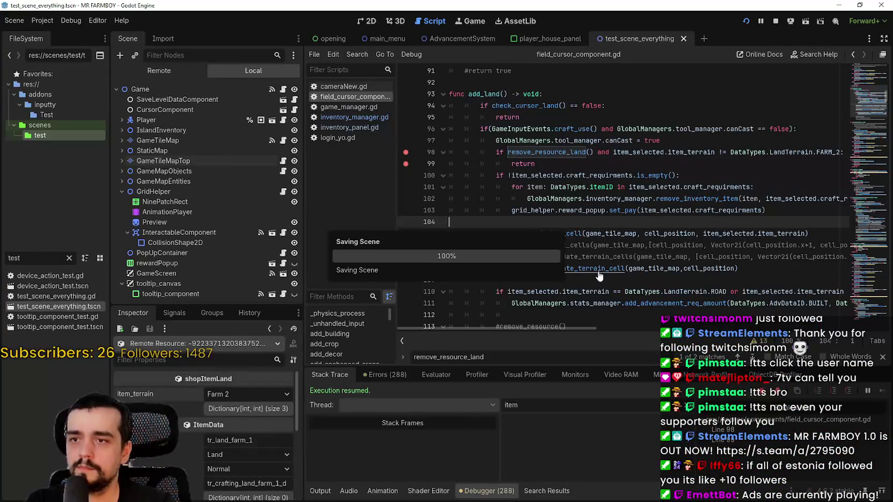
key(alt+Tab)
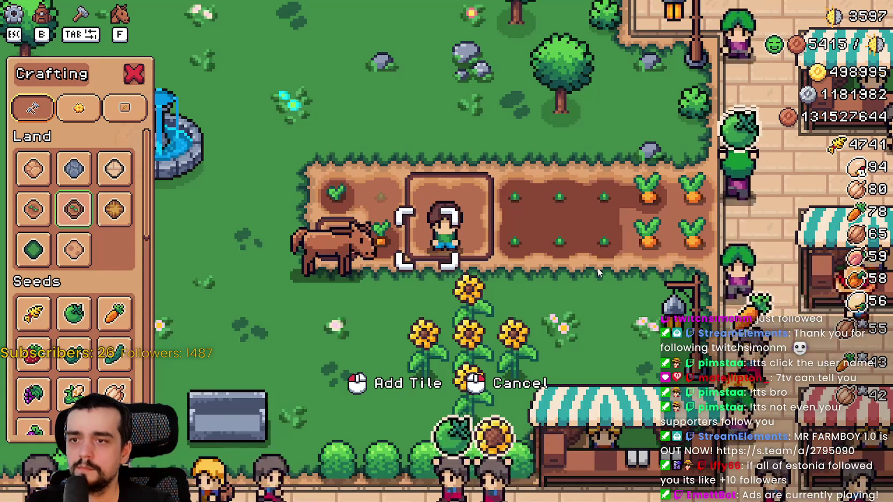
key(alt+Tab)
click(560, 162)
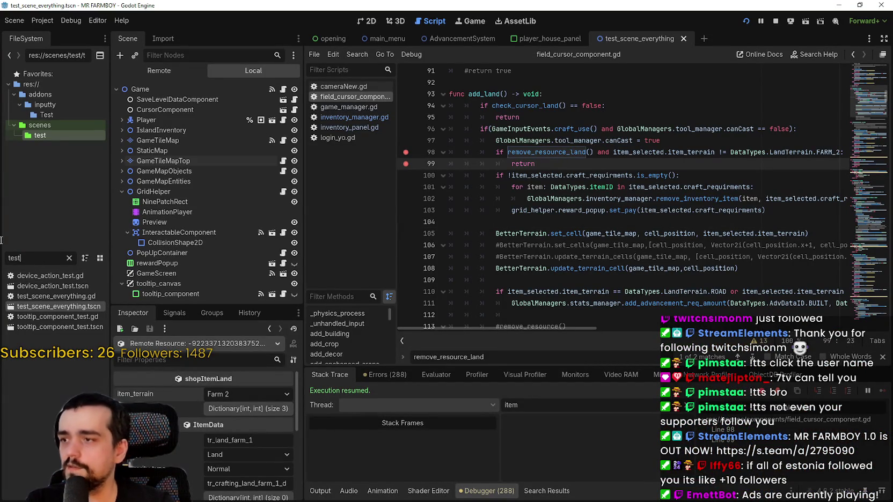
- Filter the FileSystem by 'thir' instead of 'inventory' and open Third_Map.tscn
text(inventory)
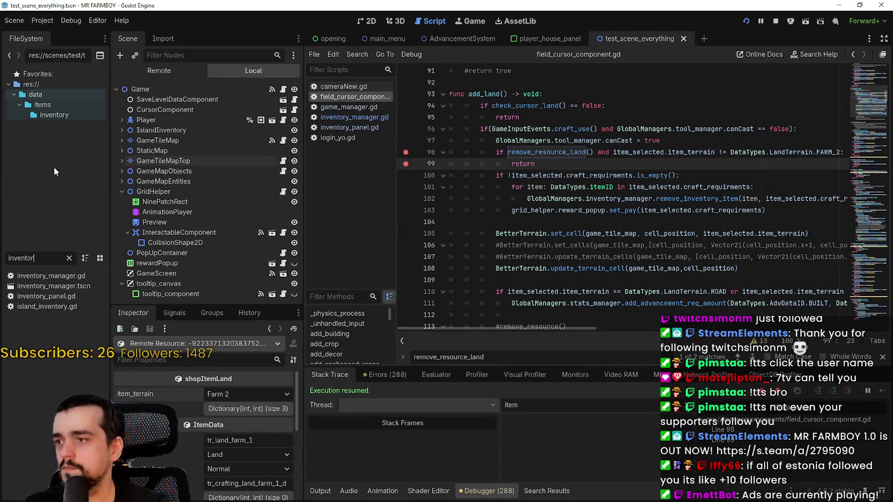
double_click(44, 255)
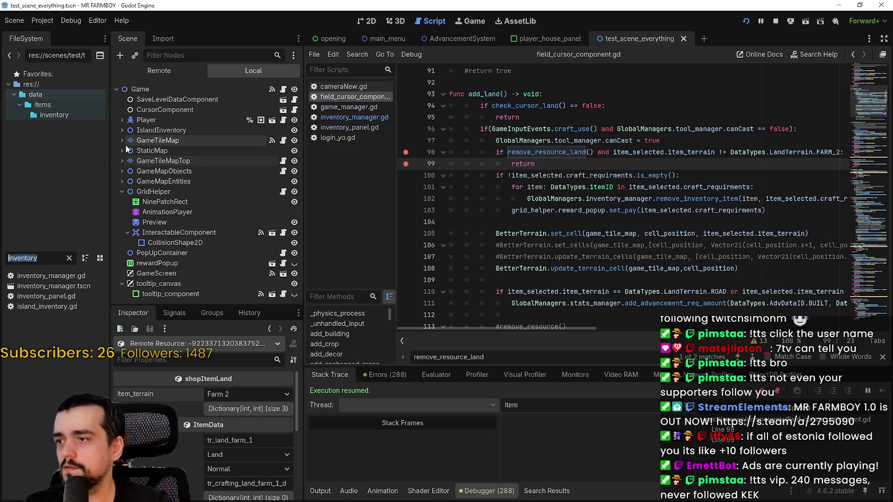
key(BackSpace)
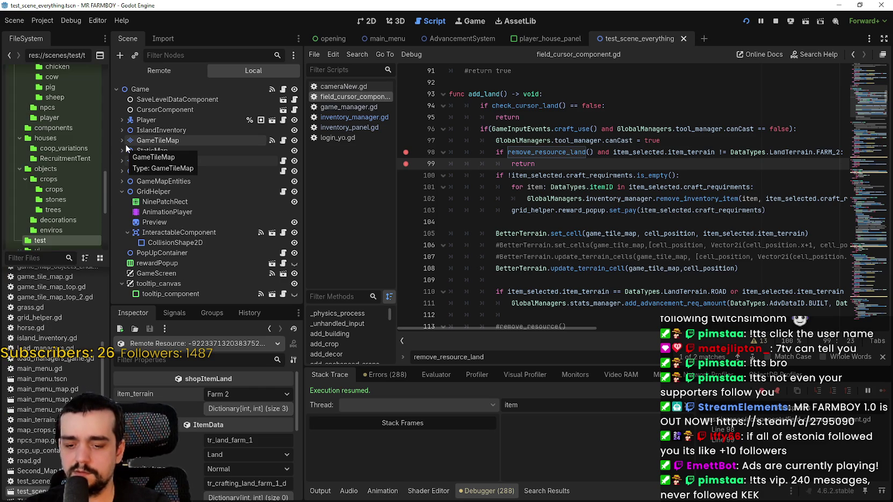
text(thir)
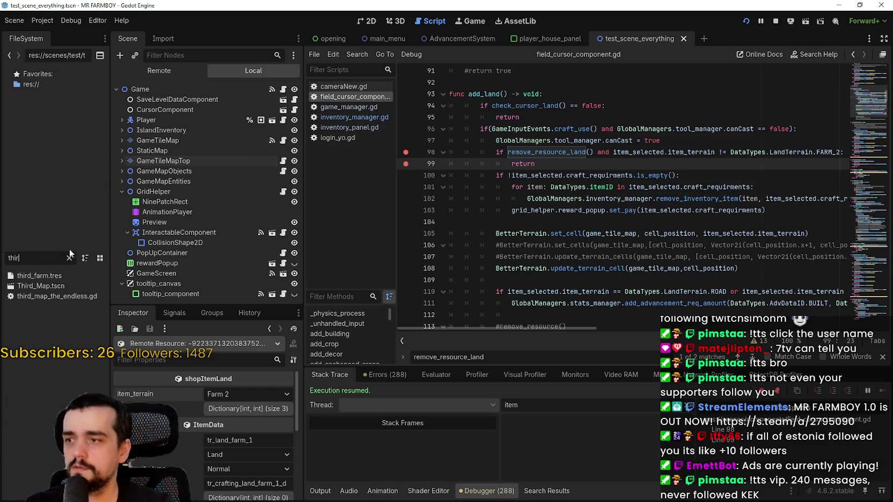
click(67, 286)
double_click(67, 284)
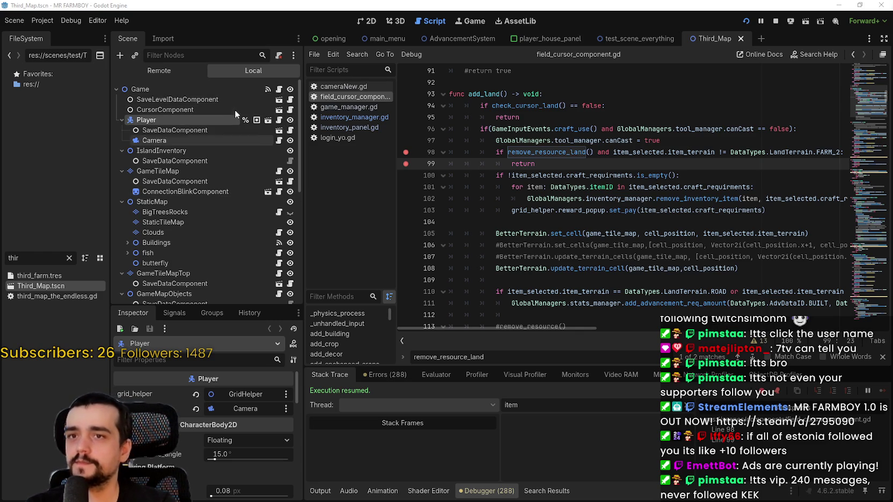
- Trigger the add_land breakpoint with a tile placement, inspect item_selected (Farm 2), then resume and pause the game
click(291, 109)
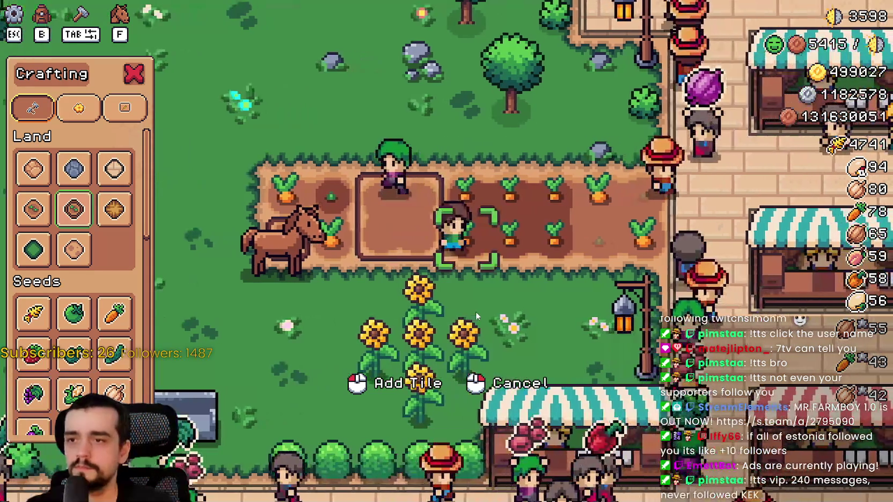
click(476, 292)
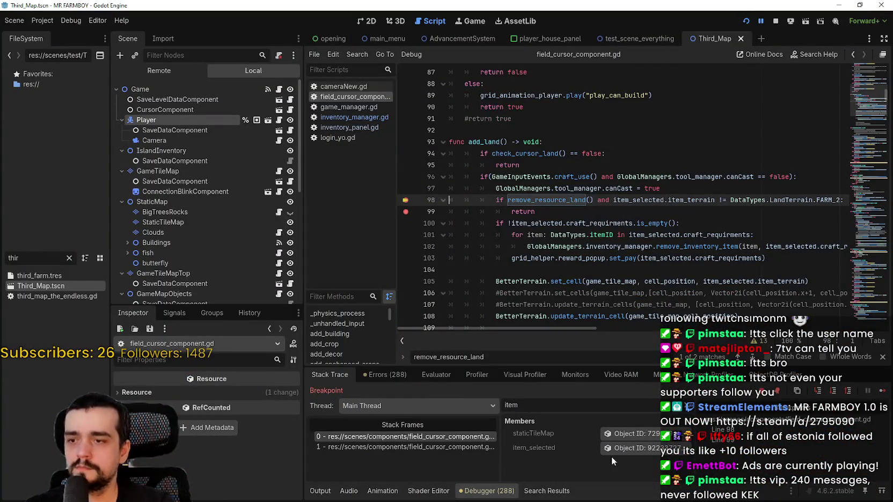
click(637, 448)
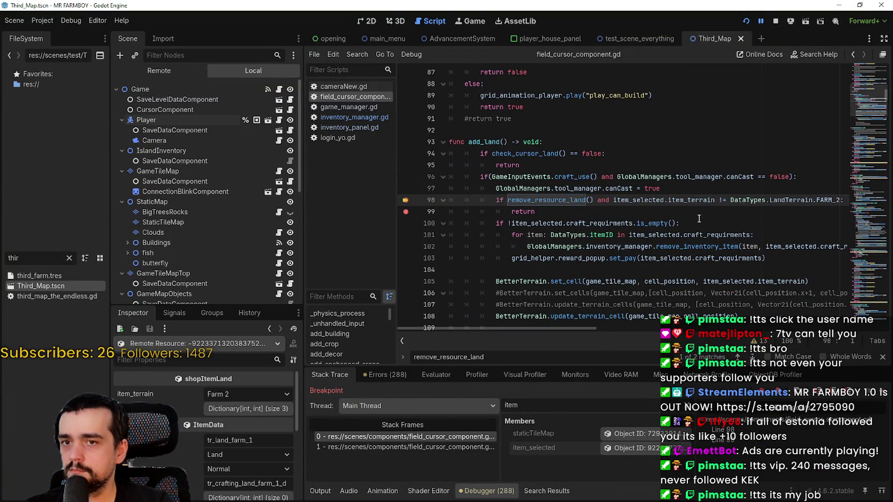
mouse_move(570, 328)
mouse_down()
mouse_move(614, 328)
mouse_move(550, 321)
mouse_up()
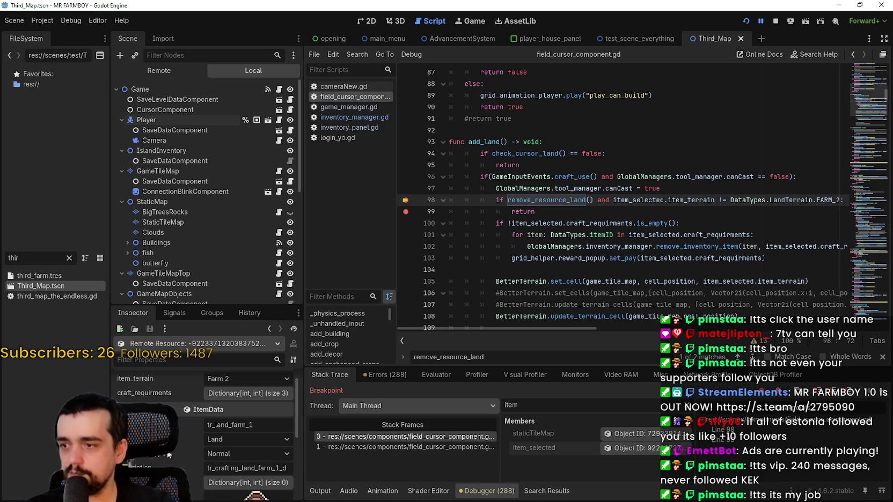
click(626, 211)
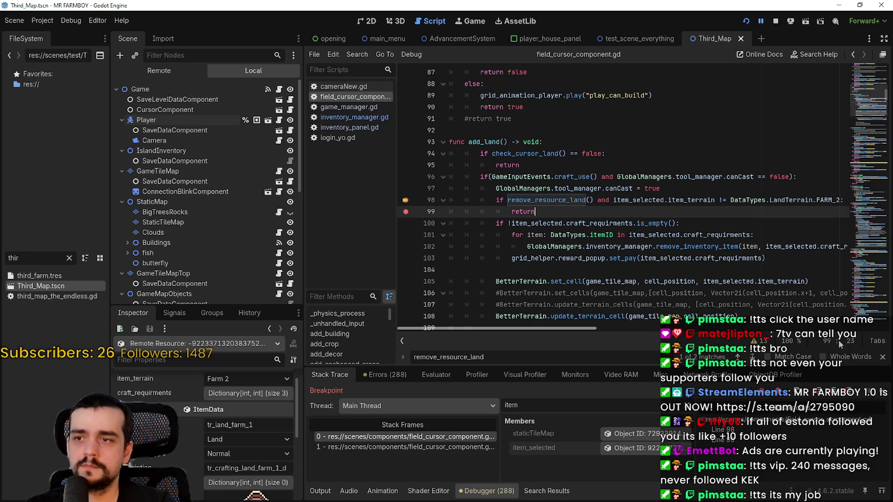
key(F12)
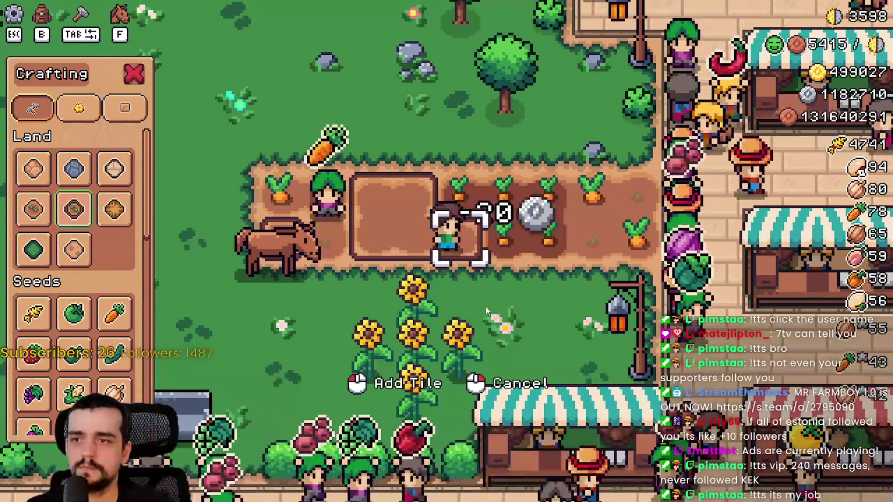
key(Escape)
key(Escape)
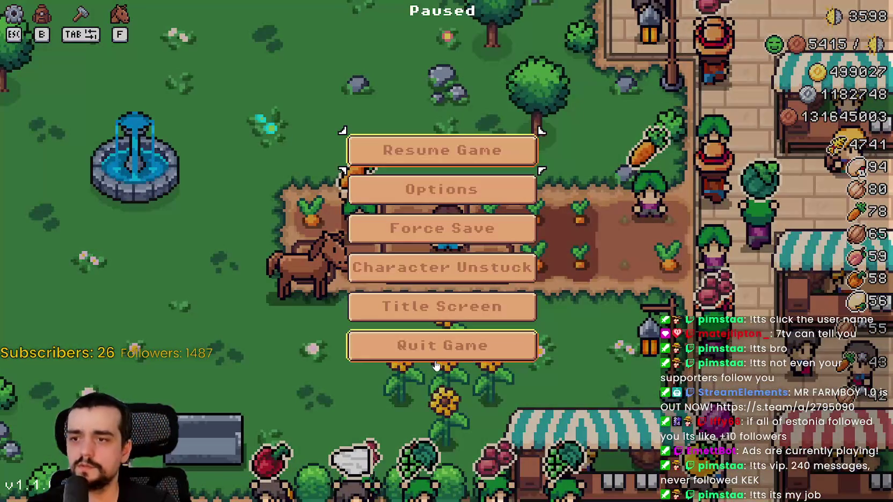
- Quit the running game and relaunch the project with Run Project
click(437, 343)
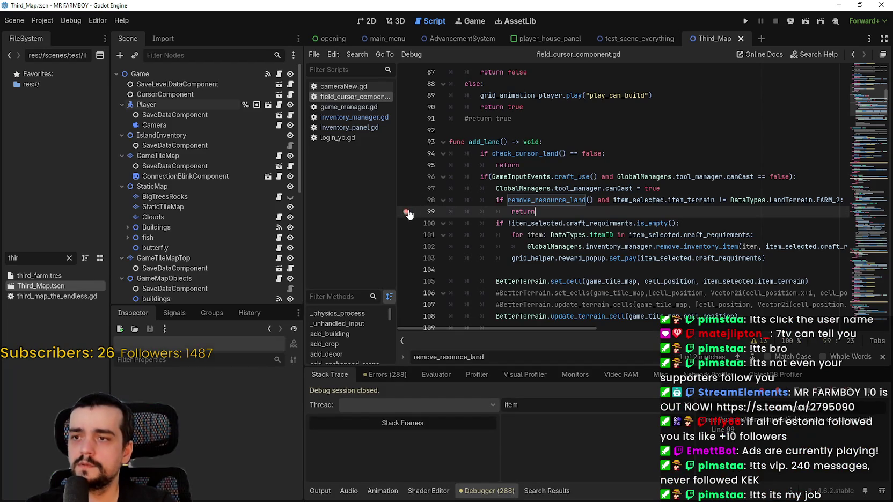
click(621, 223)
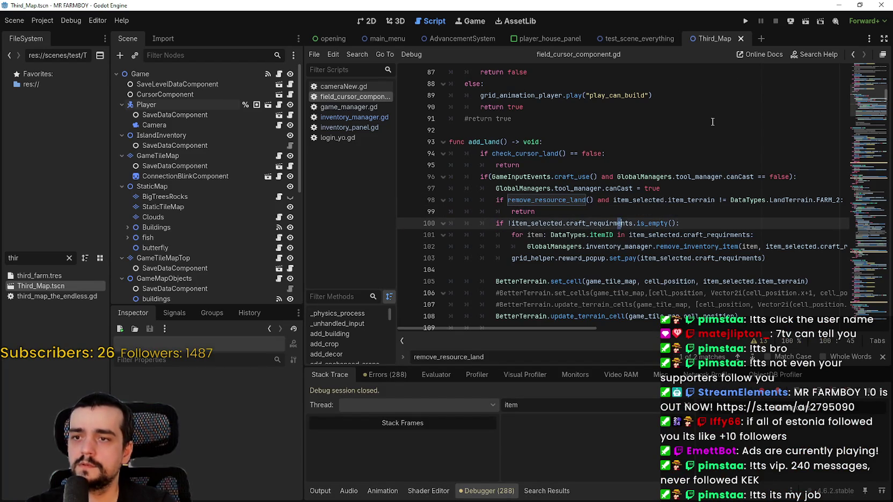
click(750, 21)
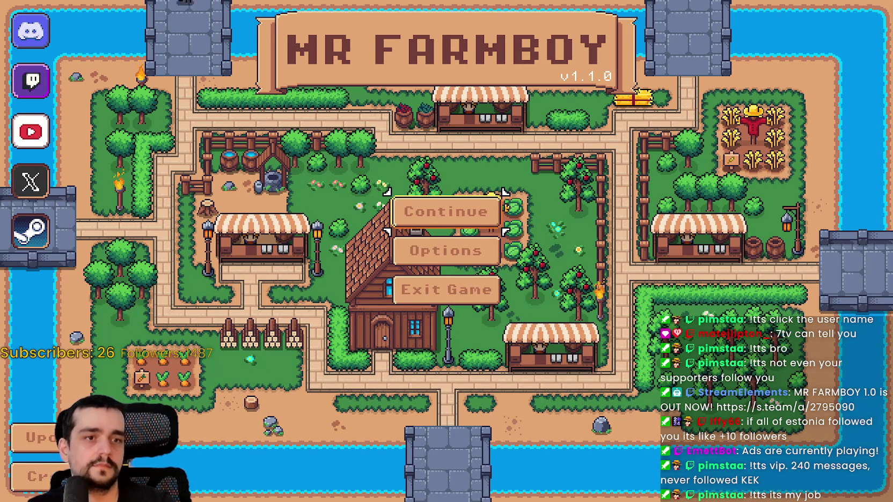
- Continue from the title screen and load Save 2
click(445, 212)
click(411, 198)
click(409, 236)
click(382, 248)
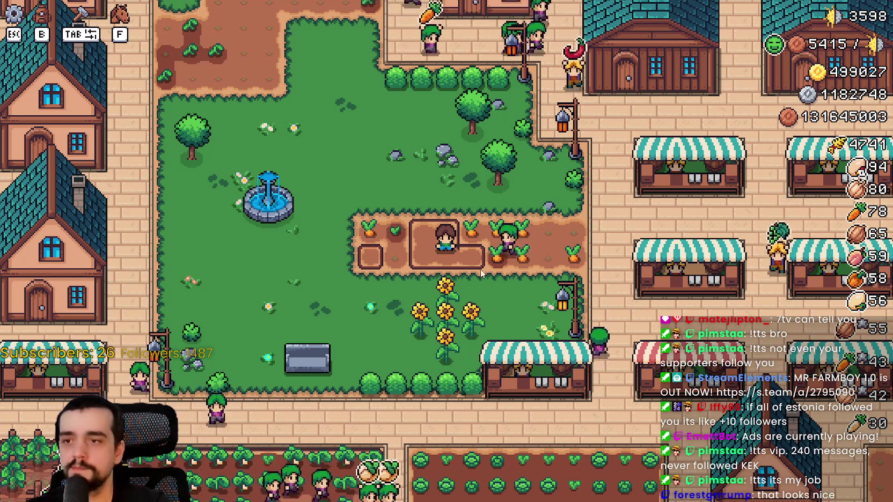
- Select the Enchanted Farm Tile in Crafting and place two of them on the farm plot
scroll(483, 263, up, 5)
scroll(482, 263, down, 5)
scroll(483, 263, up, 5)
key(Tab)
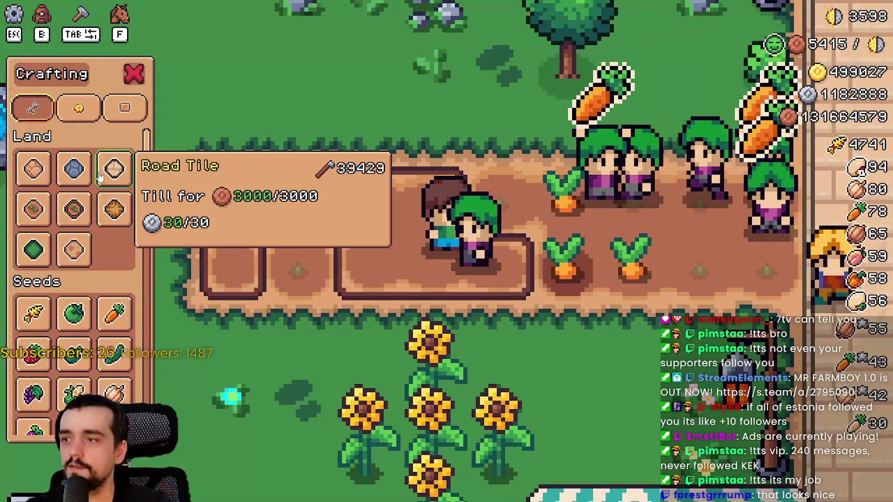
click(126, 182)
click(74, 209)
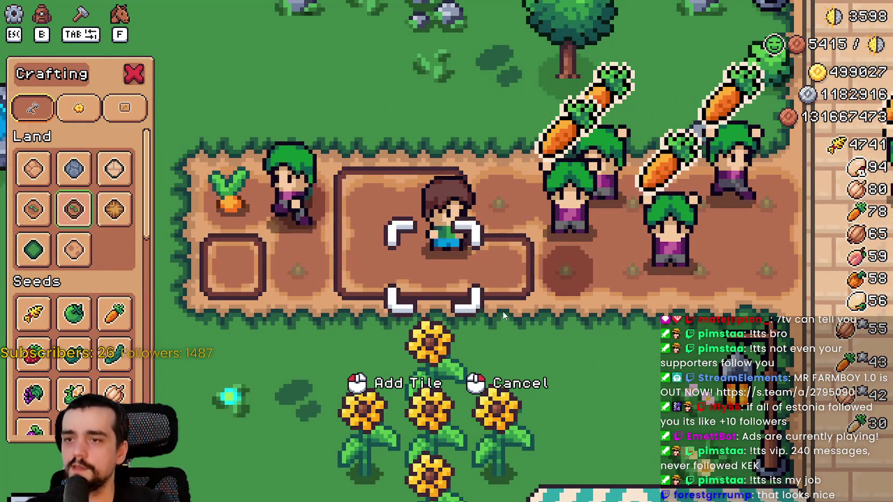
key(d)
click(503, 309)
key(d)
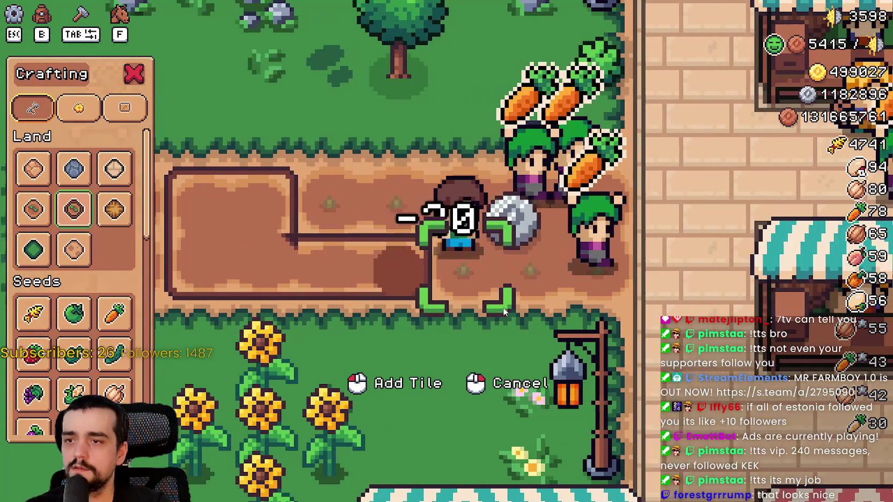
scroll(503, 307, up, 3)
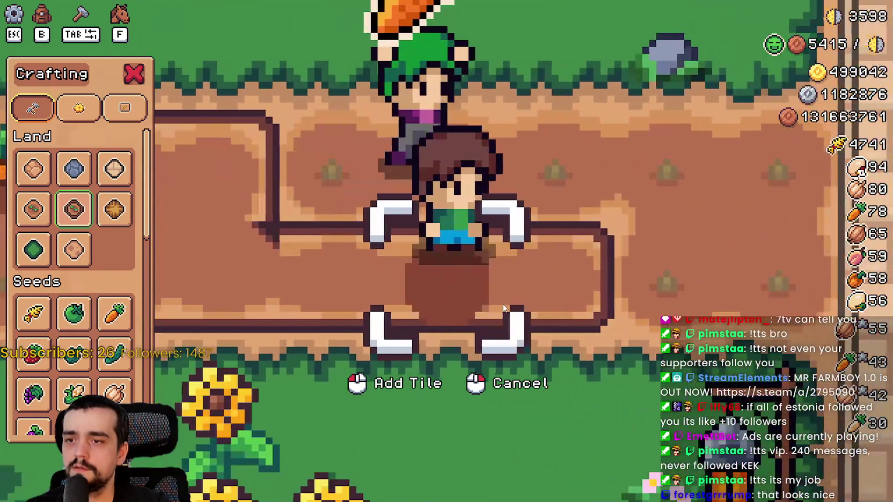
key(d)
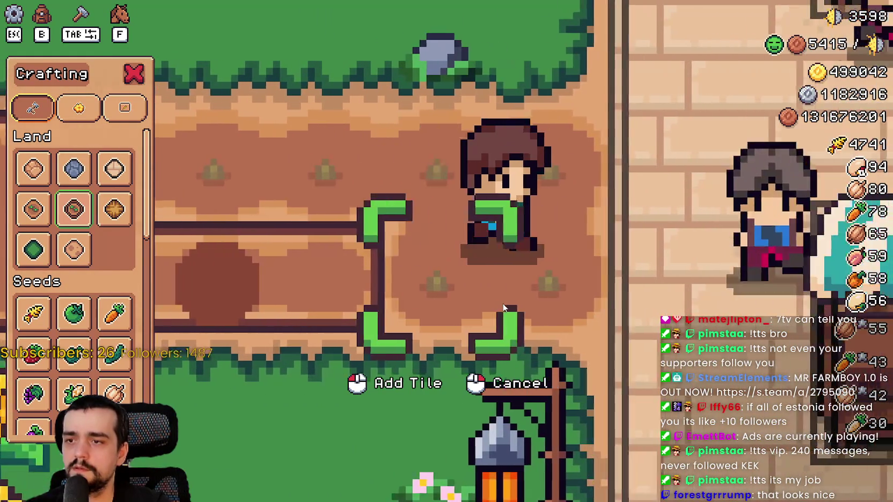
key(d)
key(w)
key(a)
click(503, 307)
- Try placing one more Enchanted Farm tile, then cancel placement with a right-click
scroll(503, 307, down, 5)
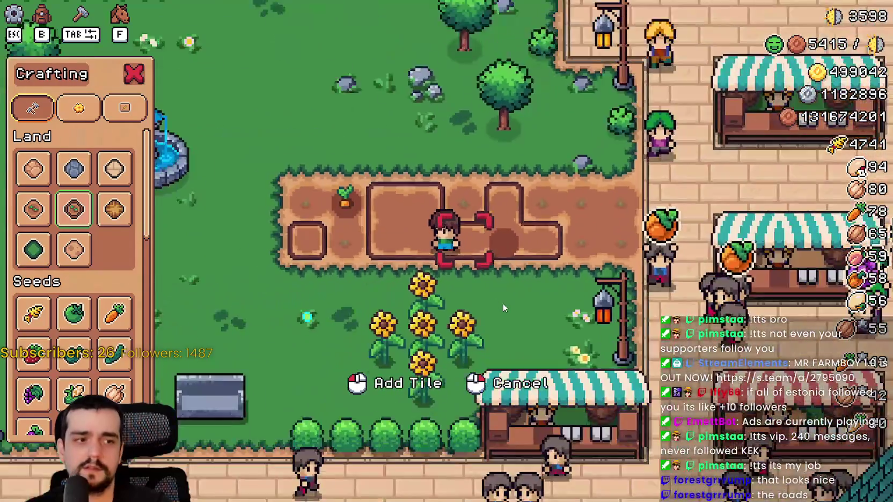
scroll(503, 307, down, 4)
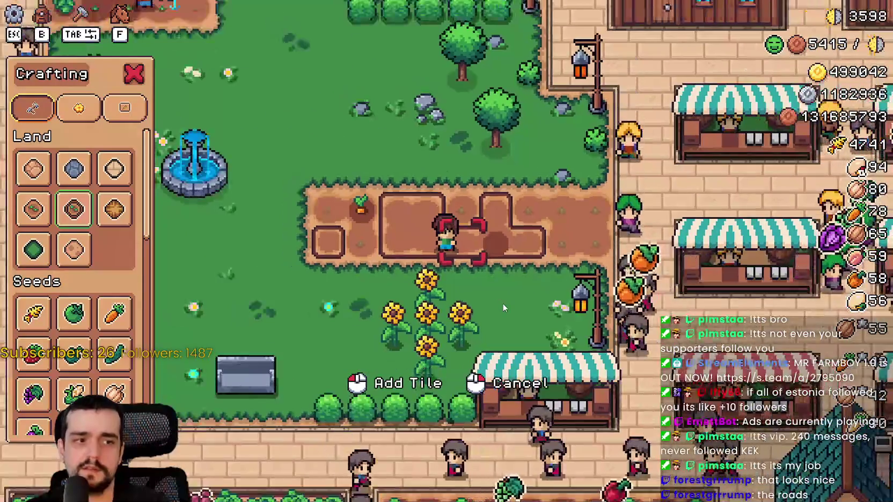
scroll(503, 308, up, 5)
scroll(503, 308, down, 2)
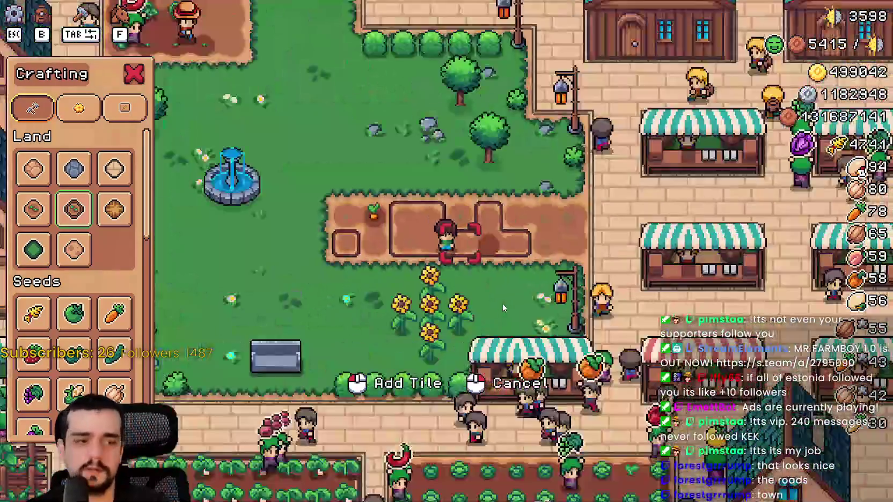
scroll(504, 307, down, 3)
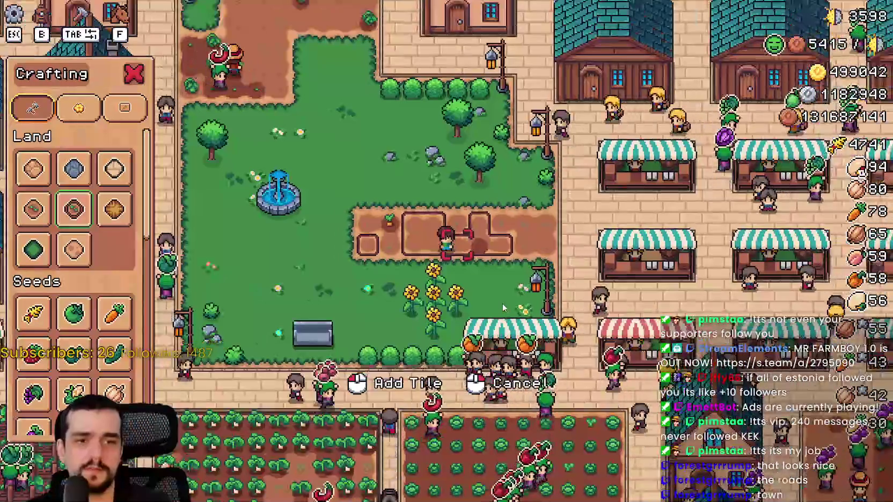
scroll(503, 307, up, 6)
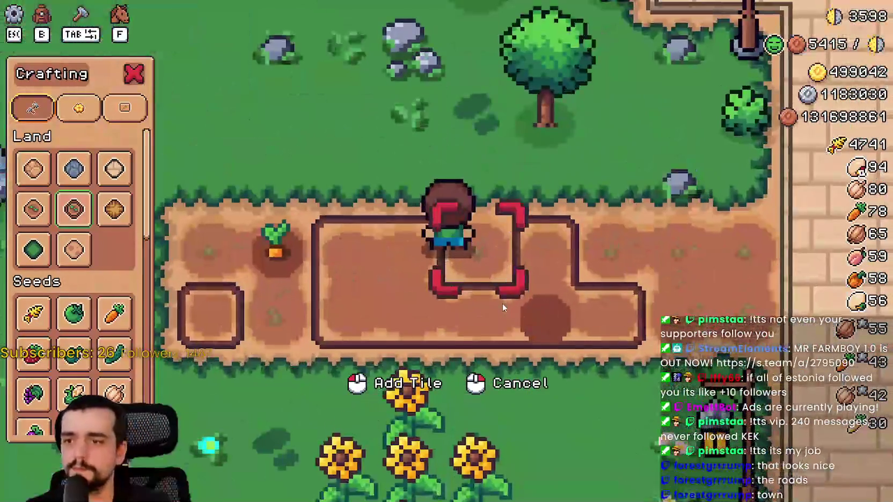
scroll(502, 303, down, 2)
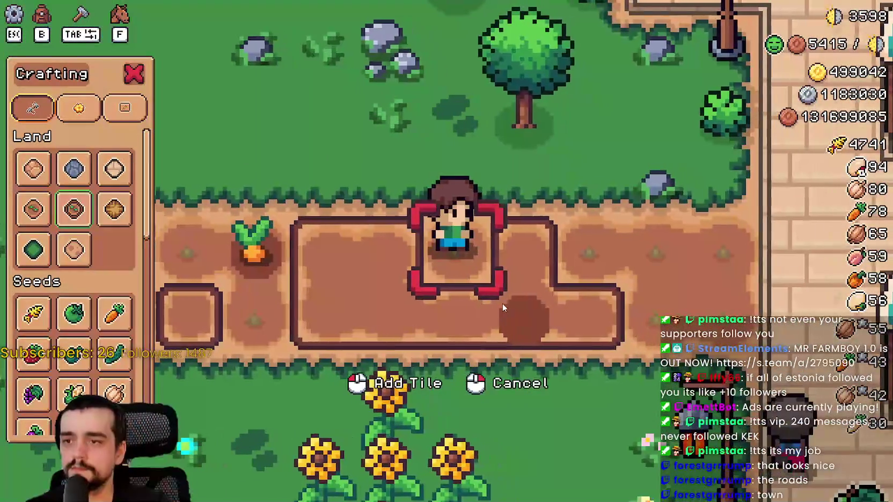
click(502, 303)
scroll(502, 303, down, 2)
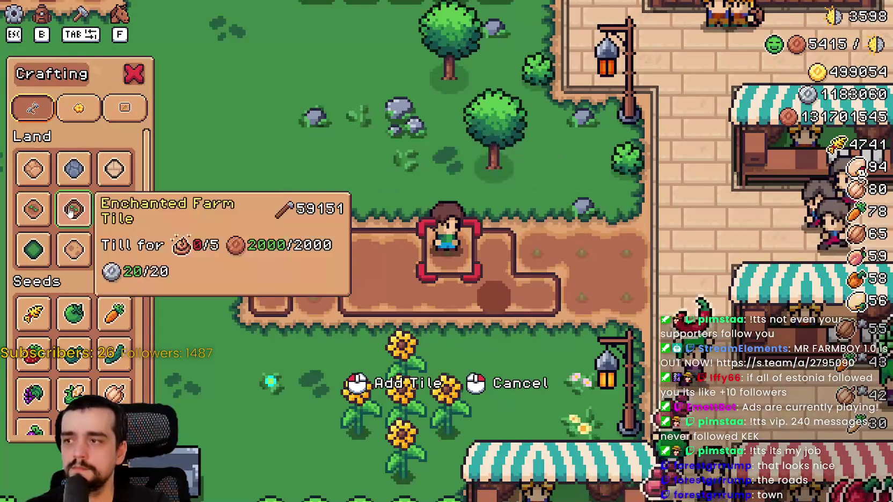
scroll(511, 296, down, 4)
scroll(512, 299, up, 2)
scroll(512, 299, up, 5)
right_click(512, 299)
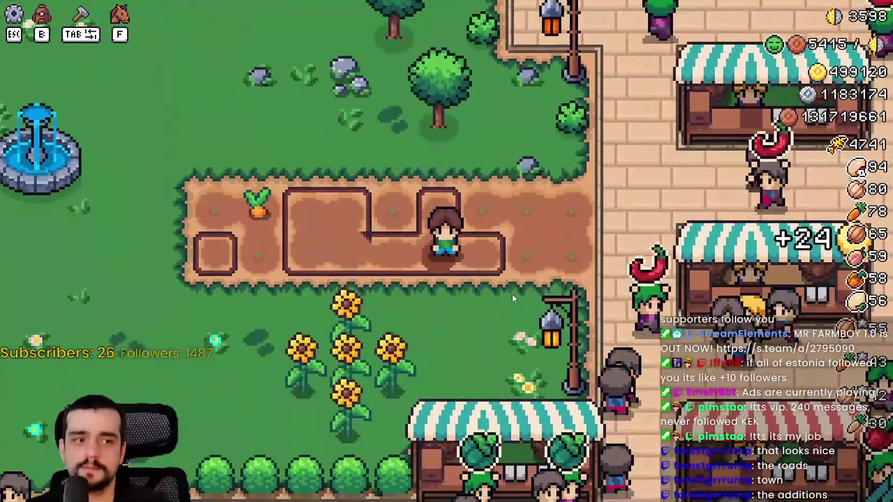
- Reopen Crafting, choose the land tile again, and walk the farmer back to face the plot
scroll(512, 299, up, 3)
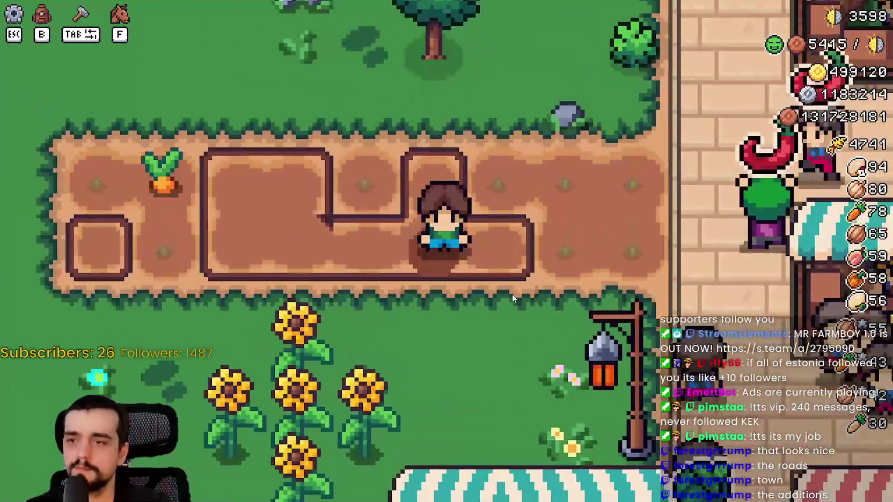
key(Tab)
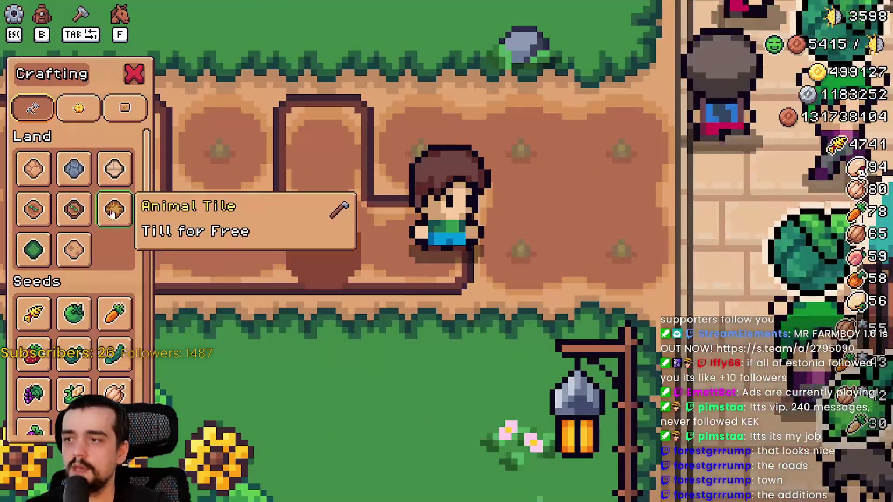
click(73, 209)
key(a)
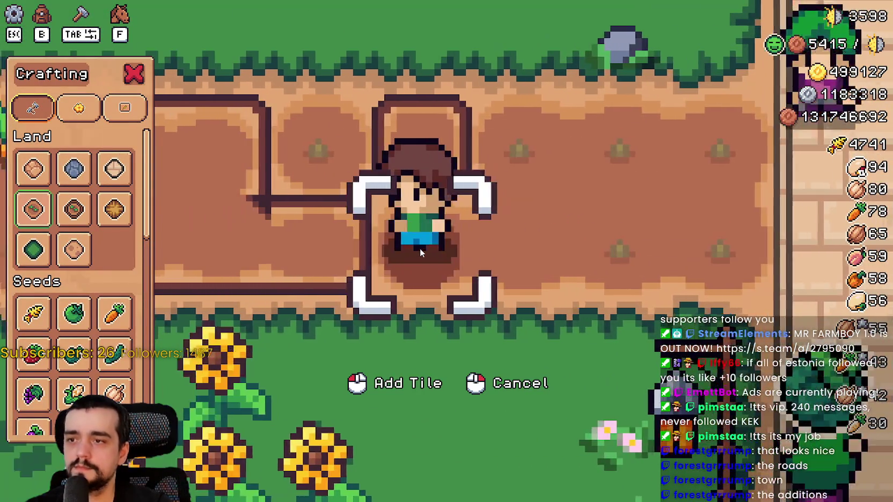
key(w)
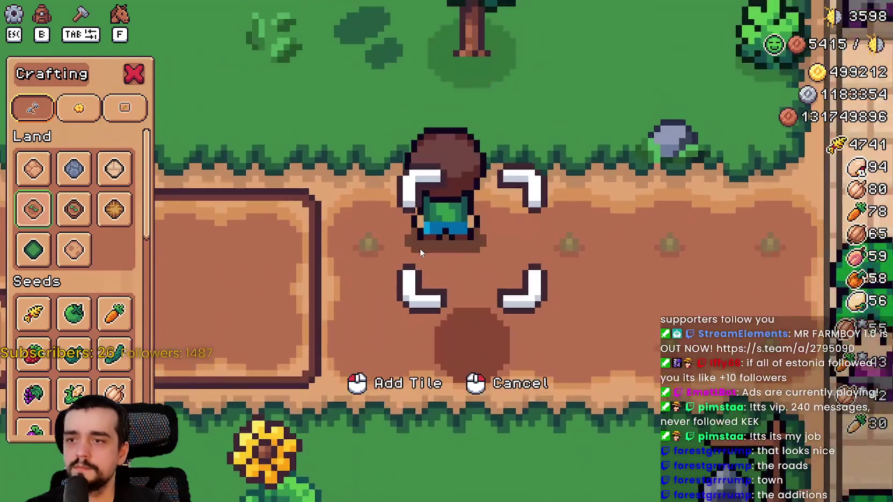
key(a)
key(s)
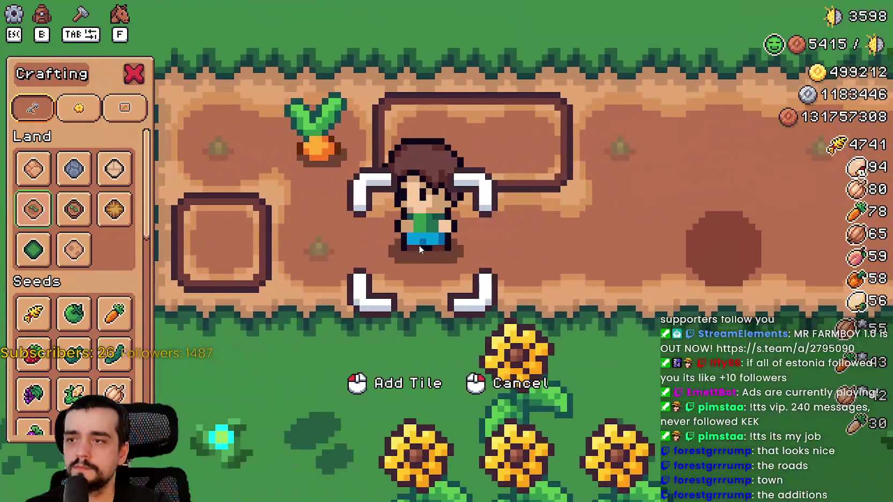
key(w)
scroll(418, 245, down, 5)
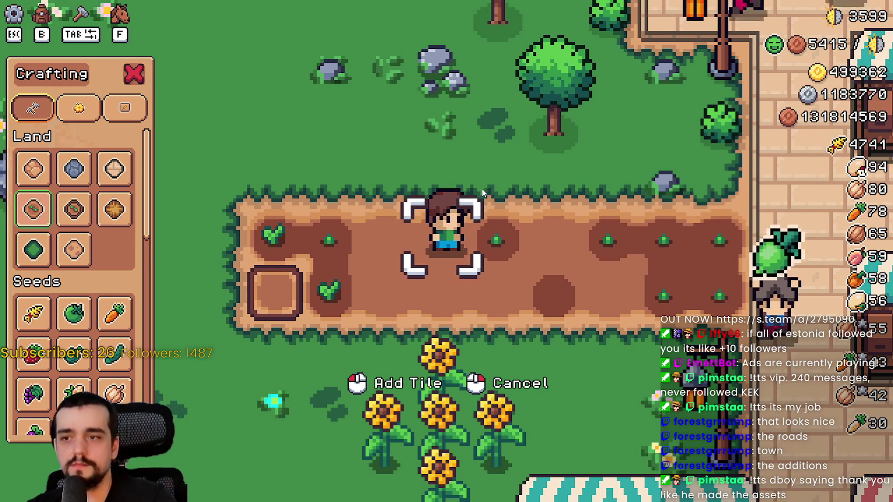
- Pick the Enchanted Farm Tile, close Crafting, walk into town, and open then close the pause menu
key(d)
click(74, 209)
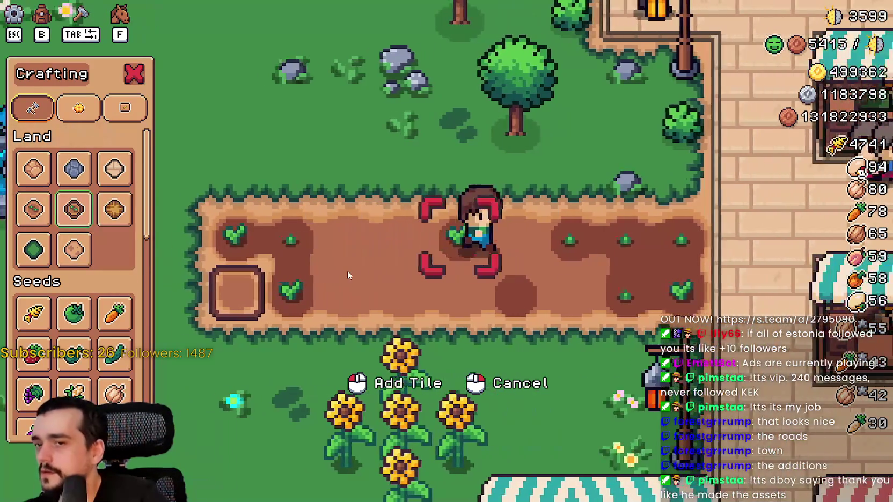
key(Tab)
key(d)
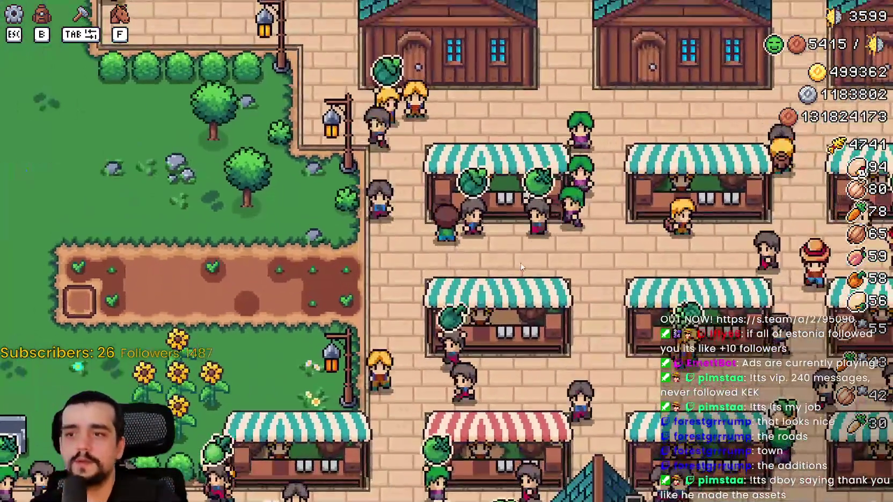
key(Escape)
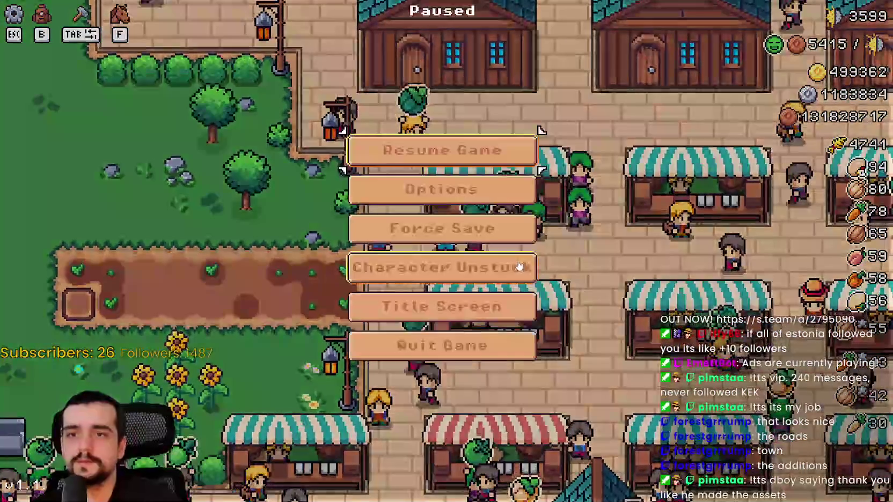
key(Escape)
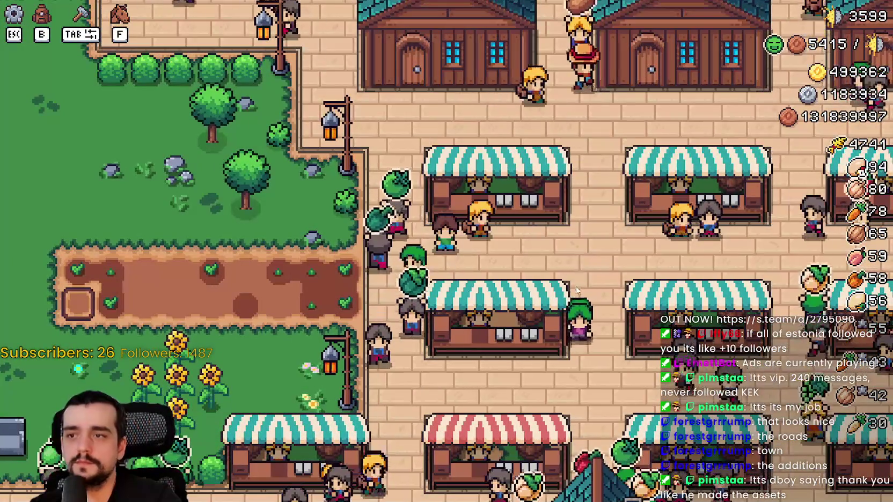
- Open the warehouse inventory briefly and close it again
scroll(576, 290, down, 3)
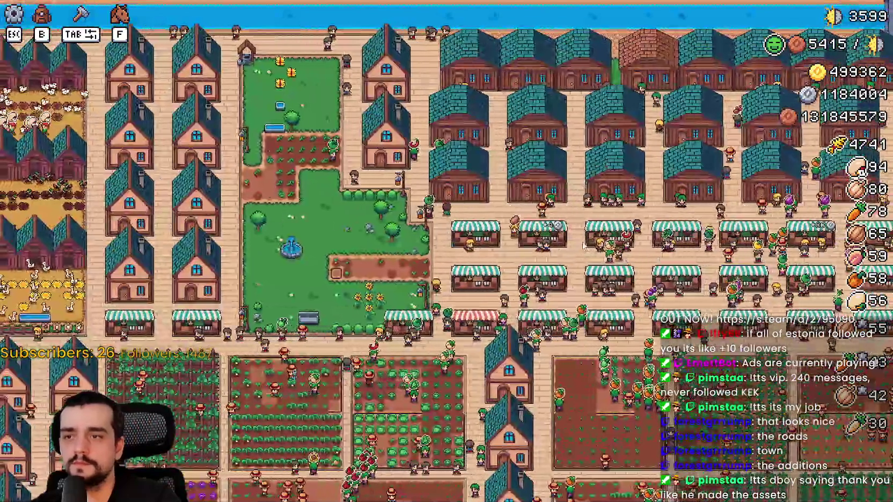
click(585, 244)
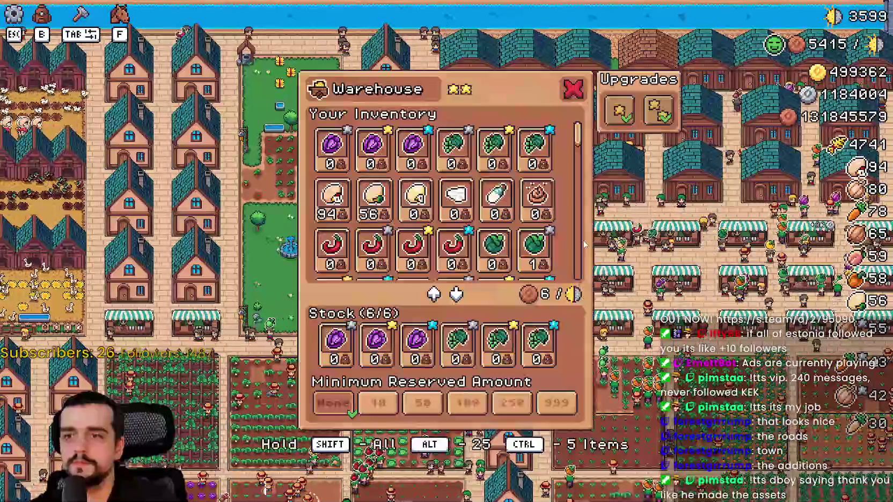
key(Escape)
scroll(576, 232, up, 4)
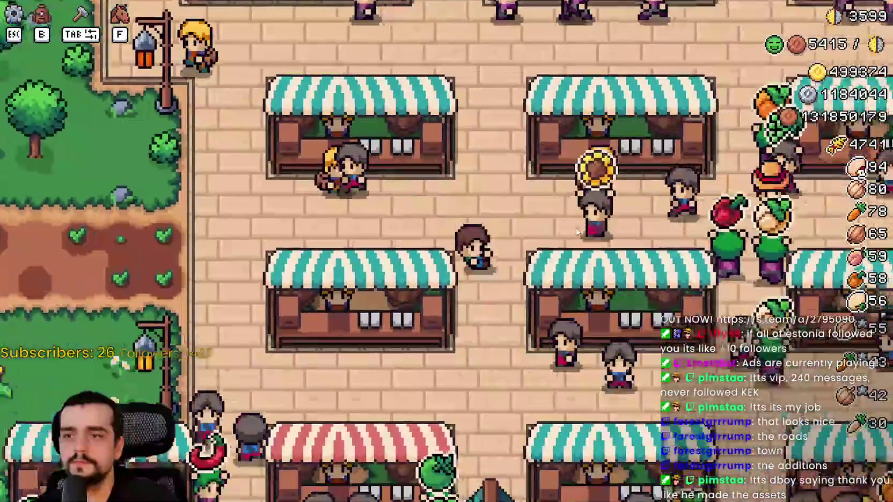
scroll(577, 232, down, 2)
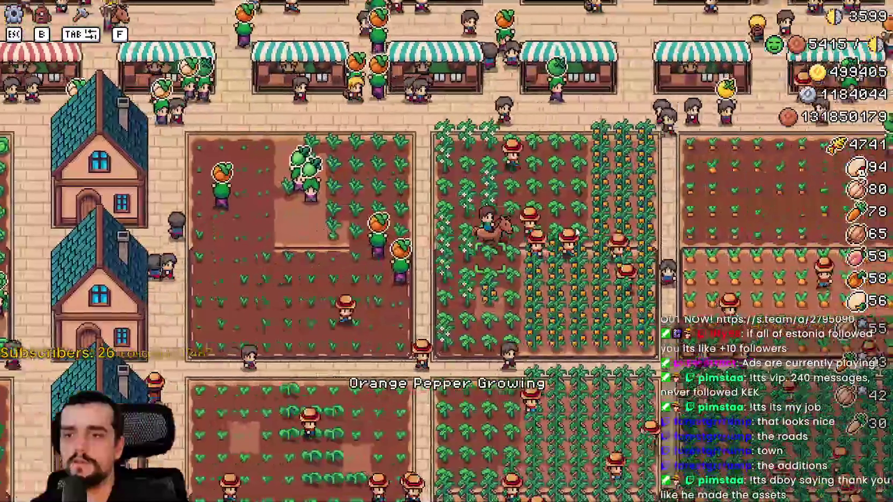
scroll(577, 233, down, 2)
scroll(577, 232, down, 3)
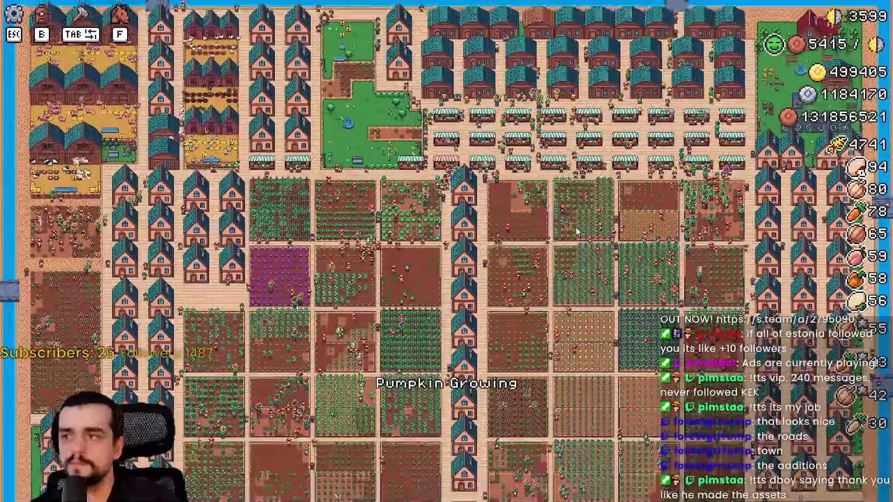
scroll(577, 231, up, 5)
scroll(433, 162, down, 3)
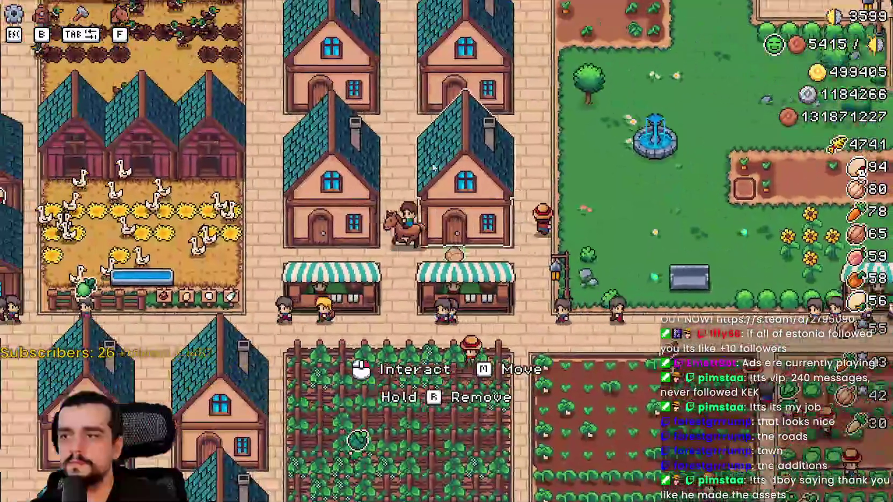
- Ride the horse north past the pig pens and back south to the warehouse
key(a)
key(w)
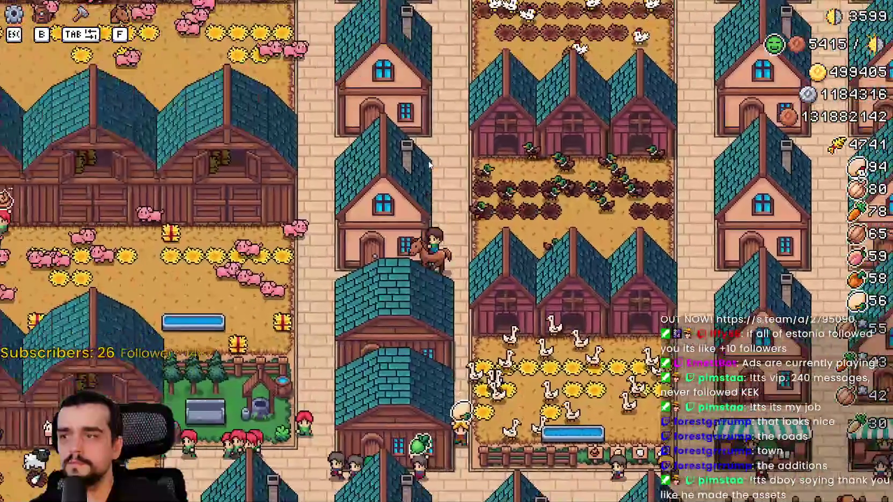
key(a)
key(w)
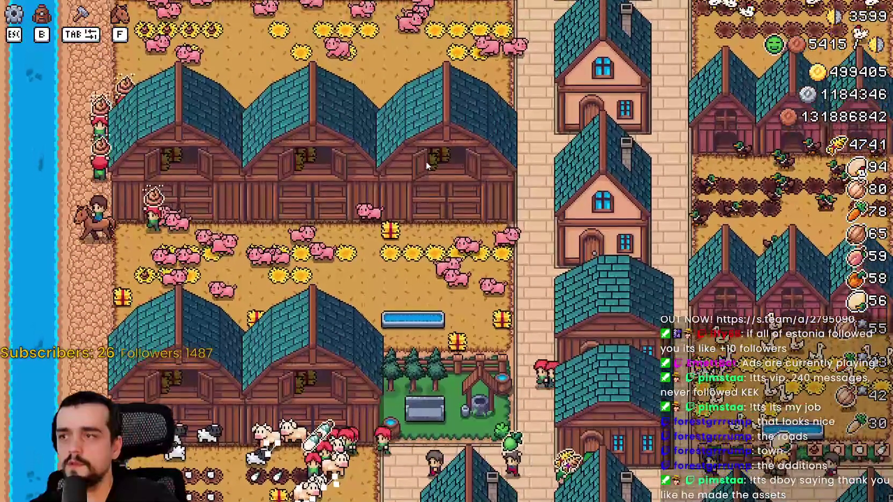
key(w)
scroll(224, 205, up, 3)
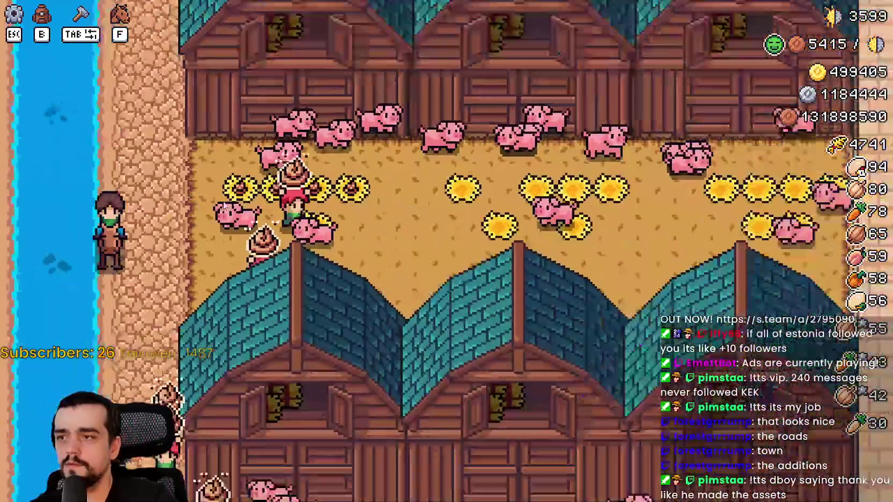
scroll(224, 206, down, 3)
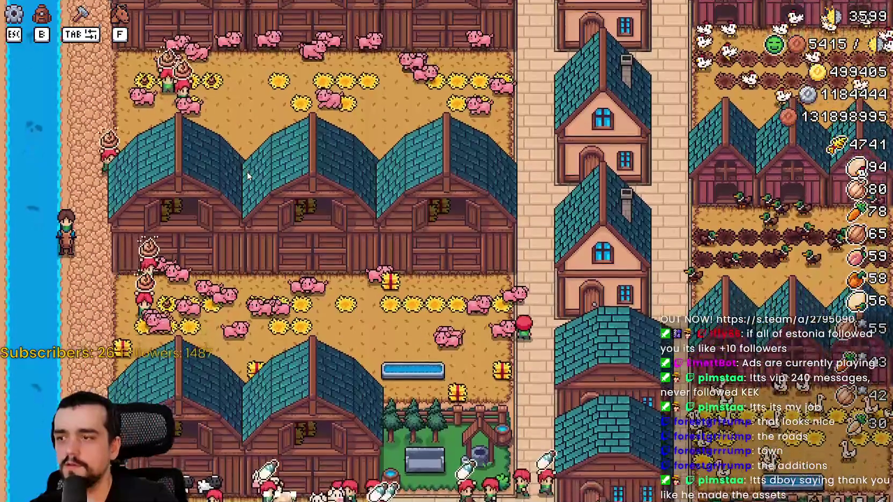
key(s)
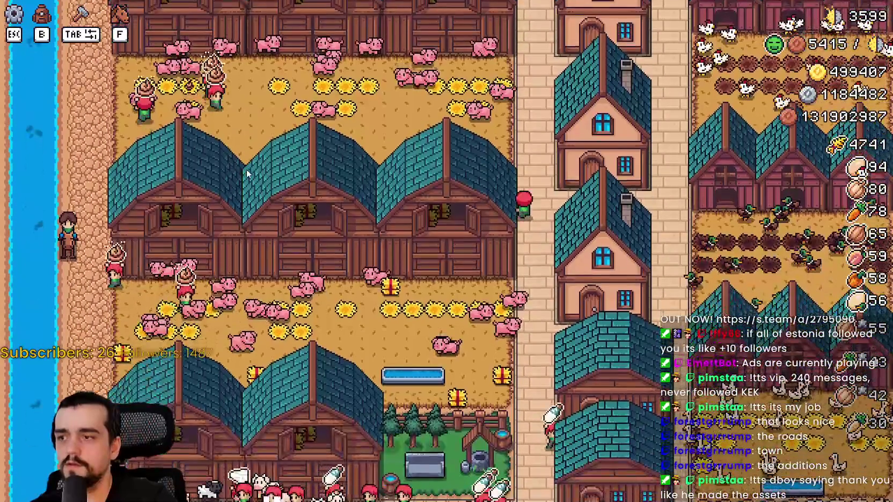
key(s)
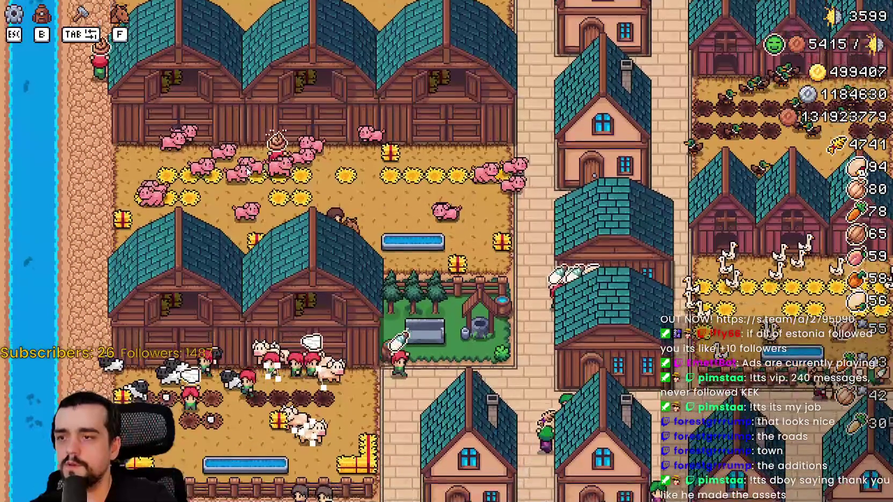
key(d)
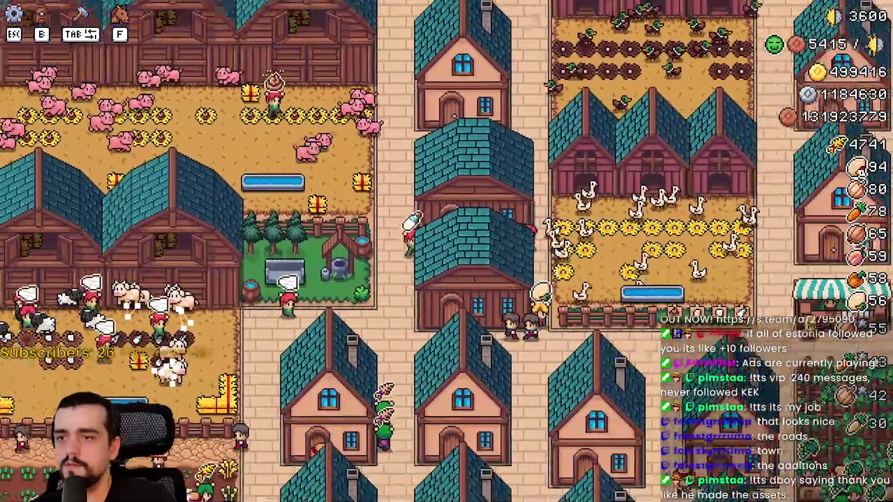
- Withdraw all stocked manure into inventory, bringing it to 21040, and close the Warehouse
click(530, 319)
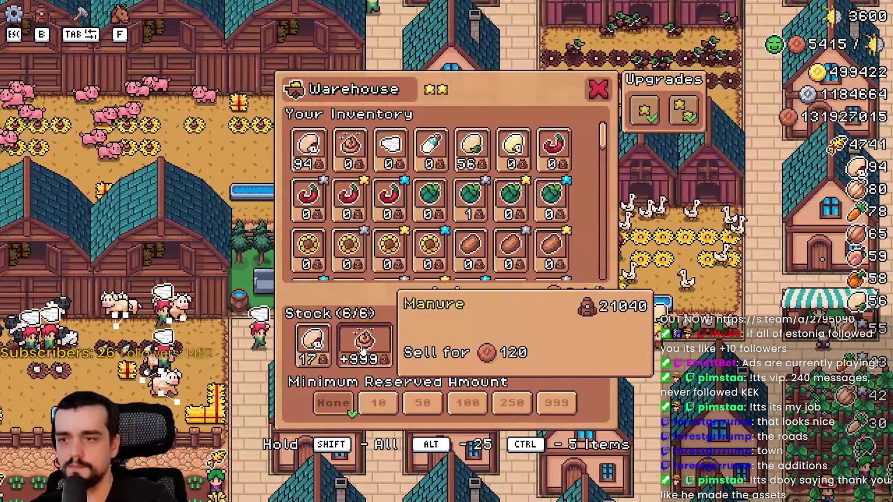
shift+click(365, 355)
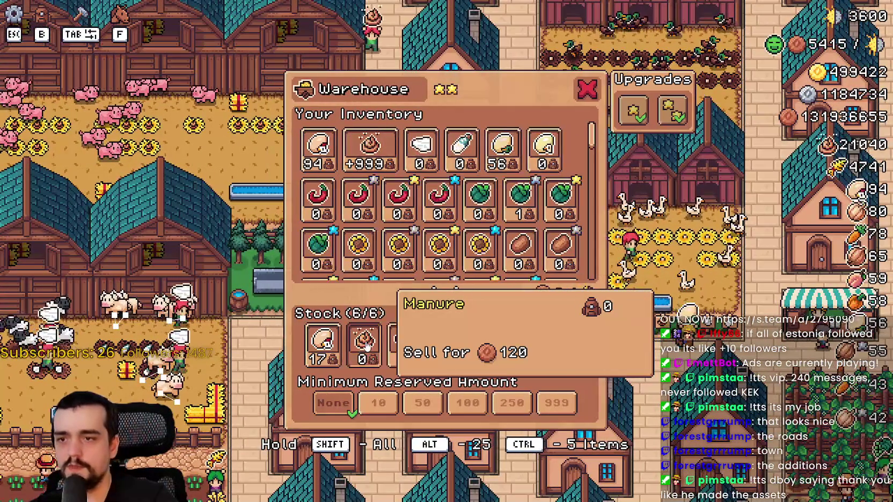
key(Escape)
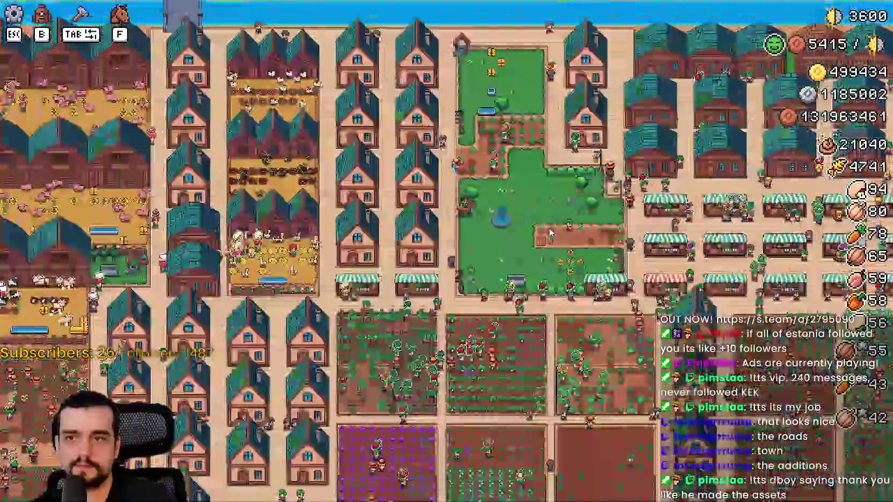
scroll(553, 240, up, 5)
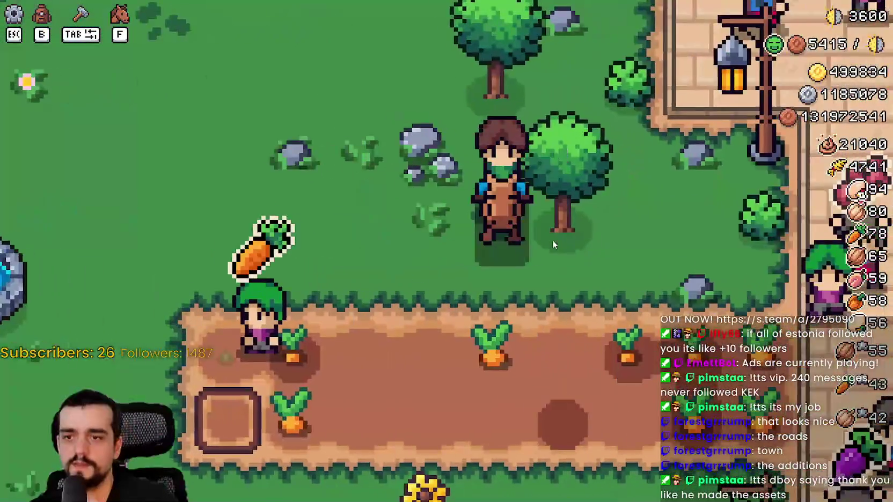
- Pick Enchanted Farm Tile from Crafting, lay tiles across the carrot plot, then return to Godot
key(Tab)
click(74, 208)
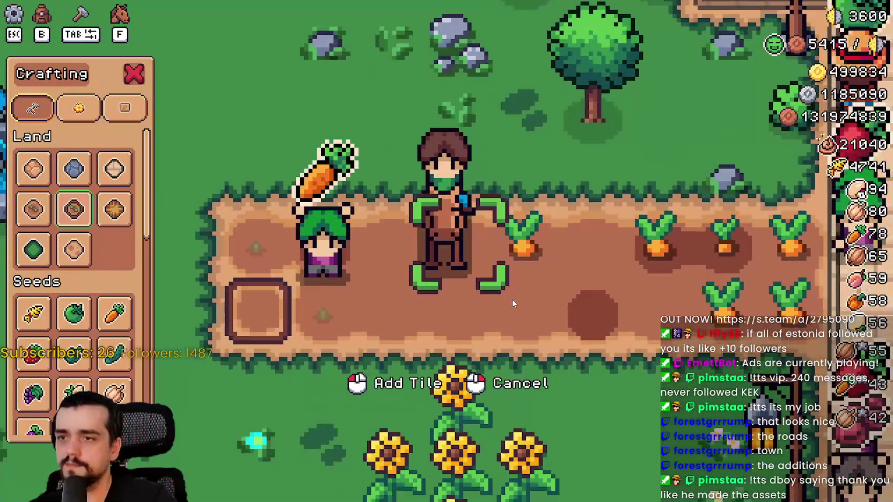
key(d)
key(s)
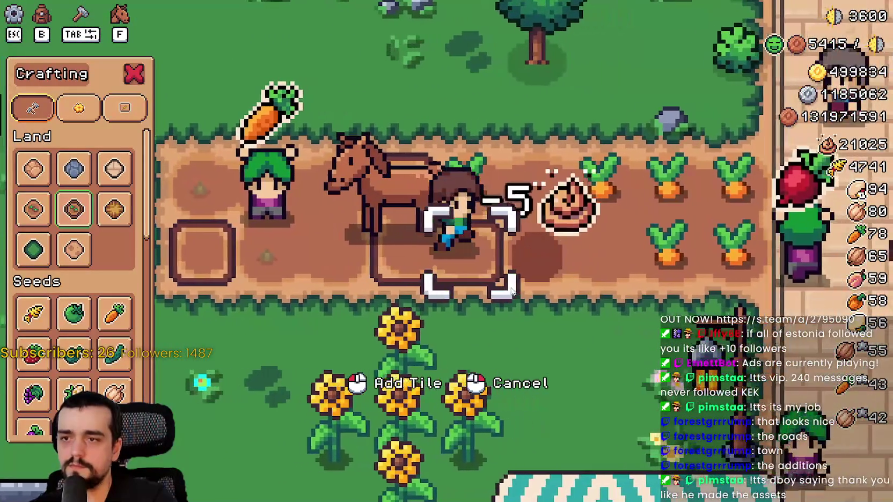
key(d)
key(w)
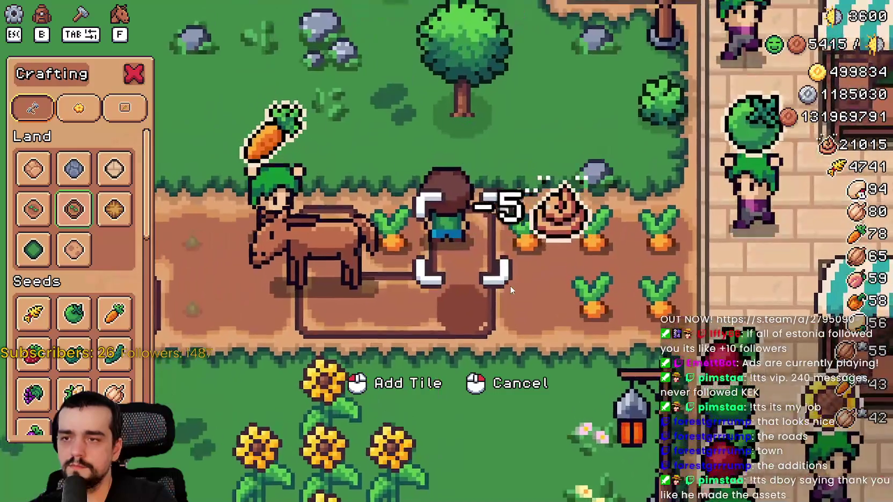
key(a)
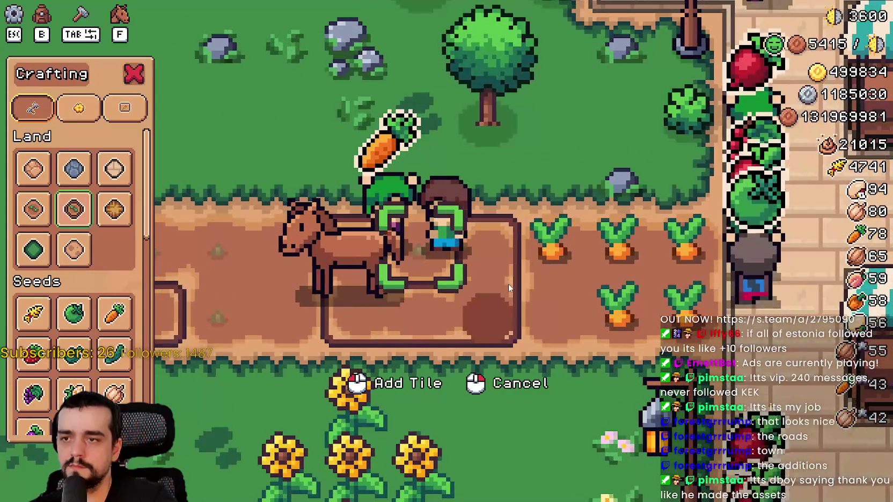
scroll(509, 288, up, 2)
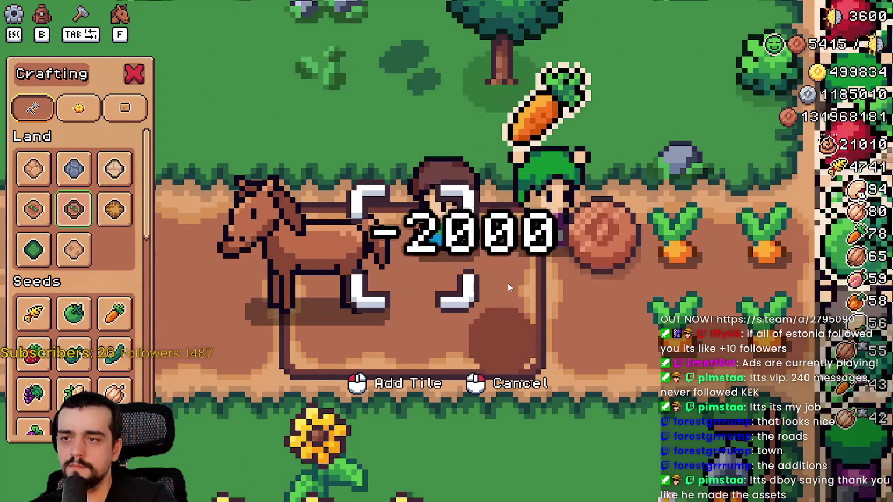
key(alt+Tab)
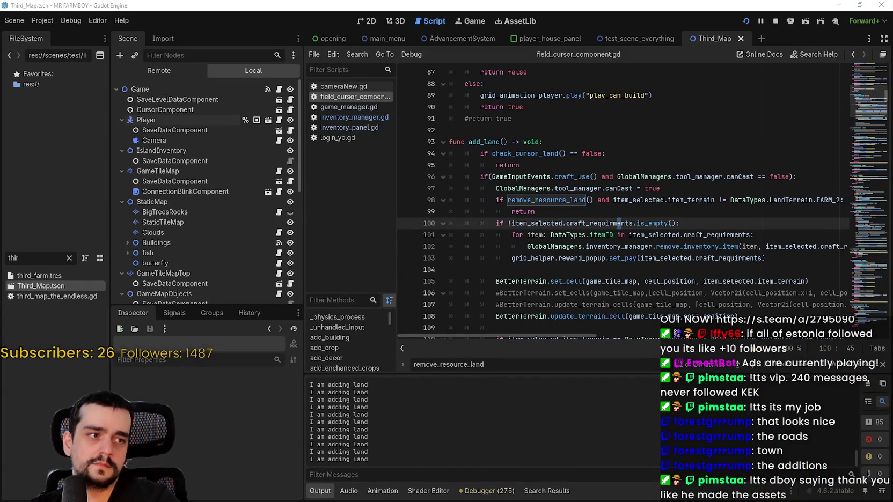
- Move to the return line, close the find bar and widen the script editor, then return to the game
key(Up)
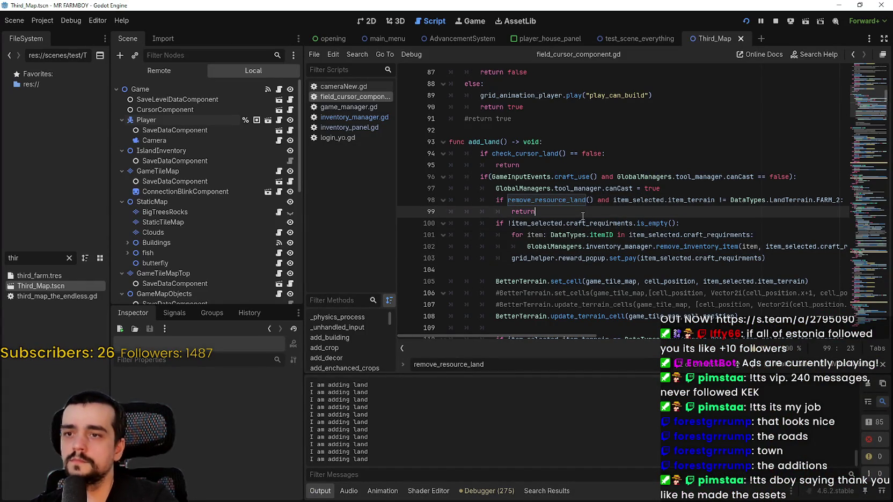
click(882, 364)
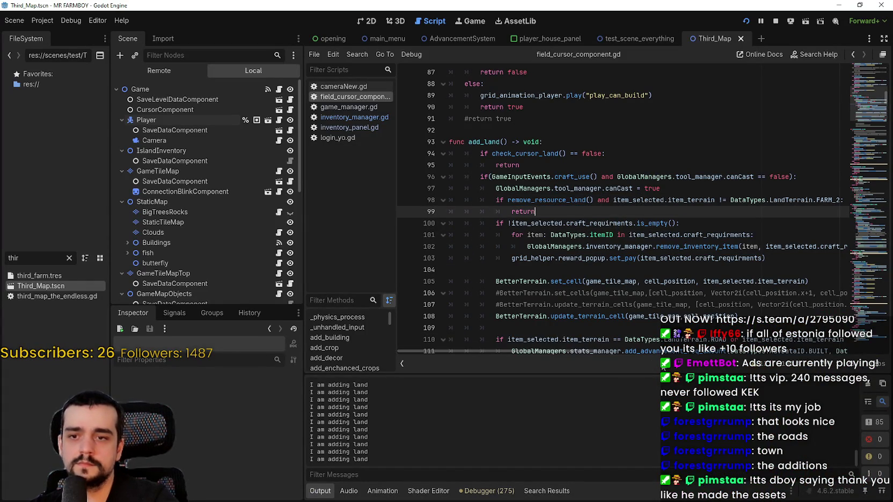
mouse_move(457, 350)
mouse_down()
mouse_move(546, 349)
mouse_move(379, 327)
mouse_up()
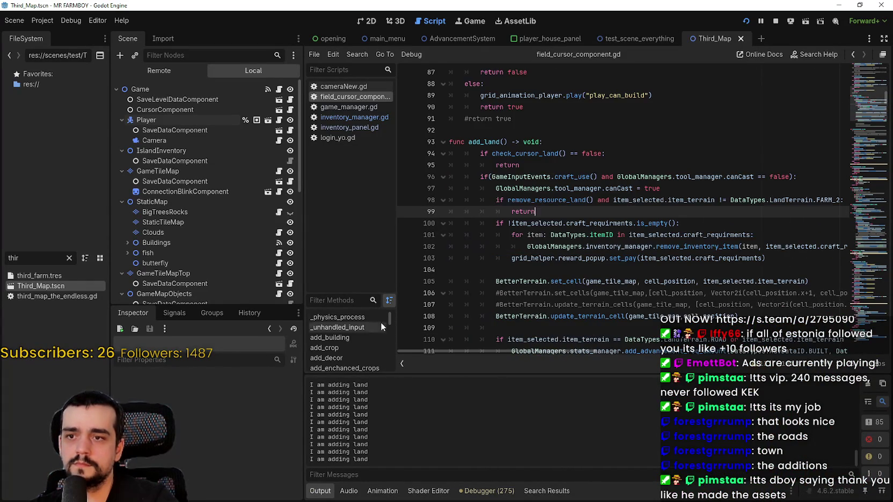
drag(302, 237, 293, 239)
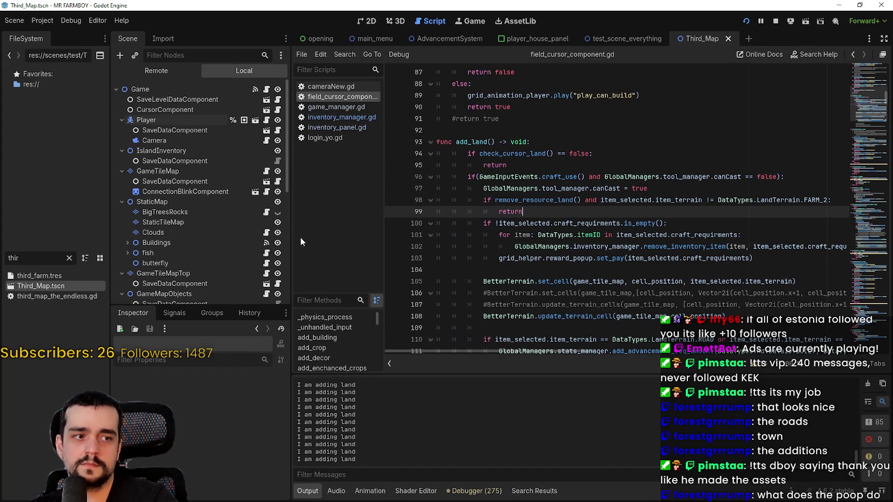
key(alt+Tab)
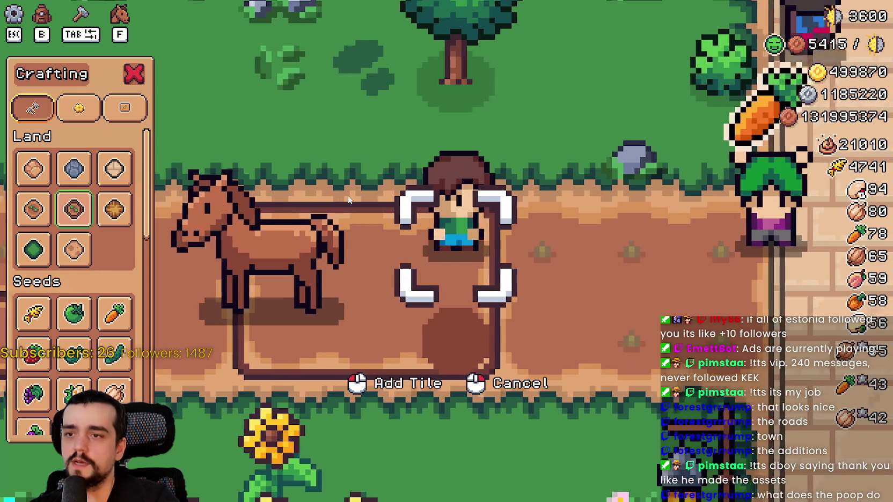
- Cancel tile placement, walk to the market stall and scroll its inventory to check crop prices
mouse_move(87, 232)
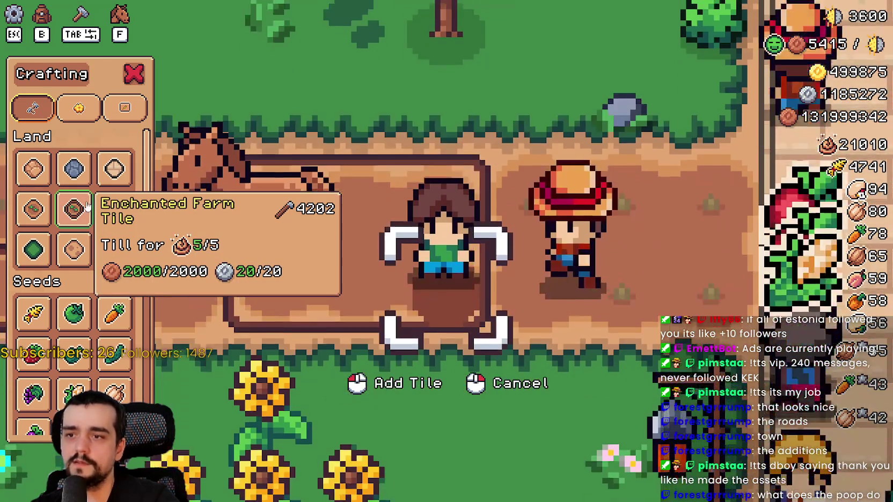
scroll(597, 246, down, 2)
key(a)
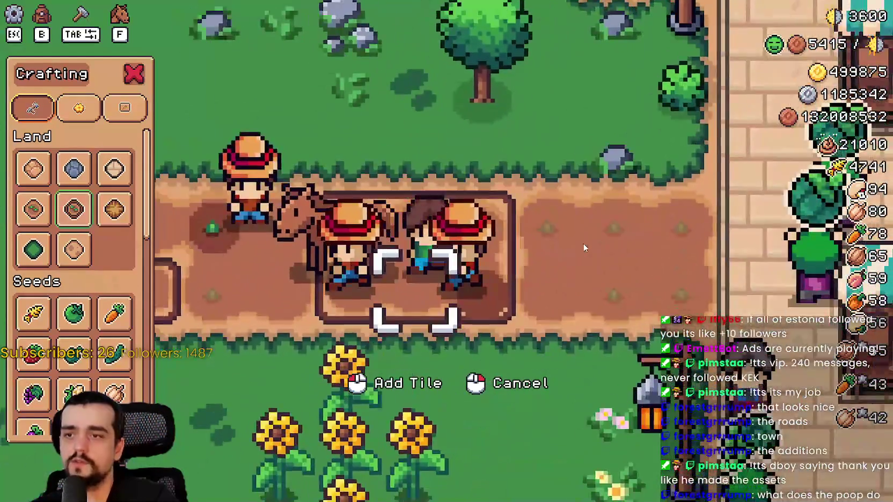
key(d)
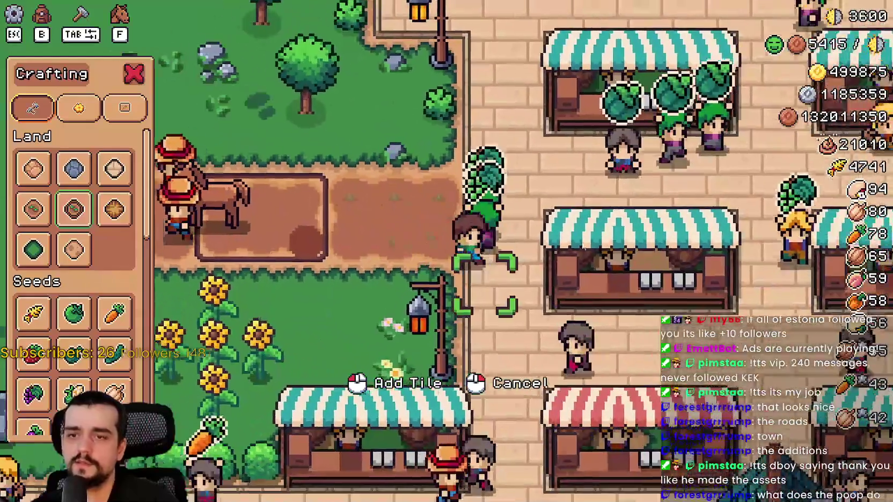
right_click(582, 246)
key(s)
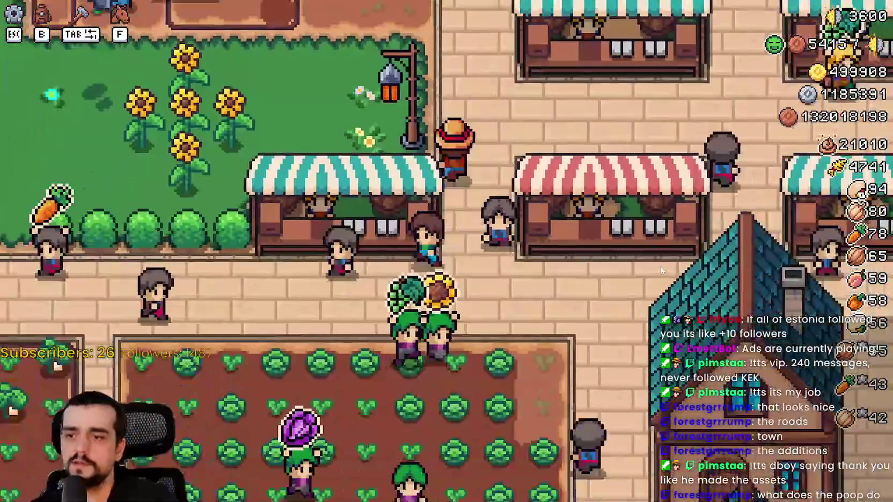
key(e)
key(Escape)
scroll(650, 290, down, 3)
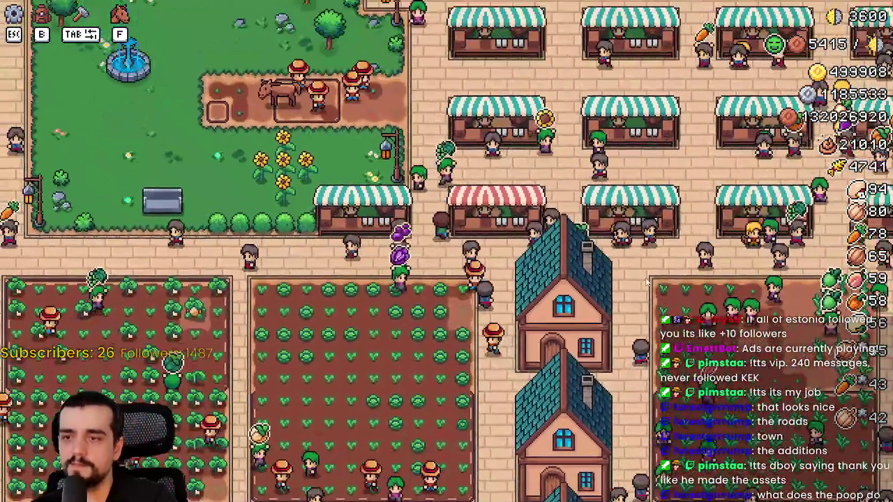
key(d)
key(e)
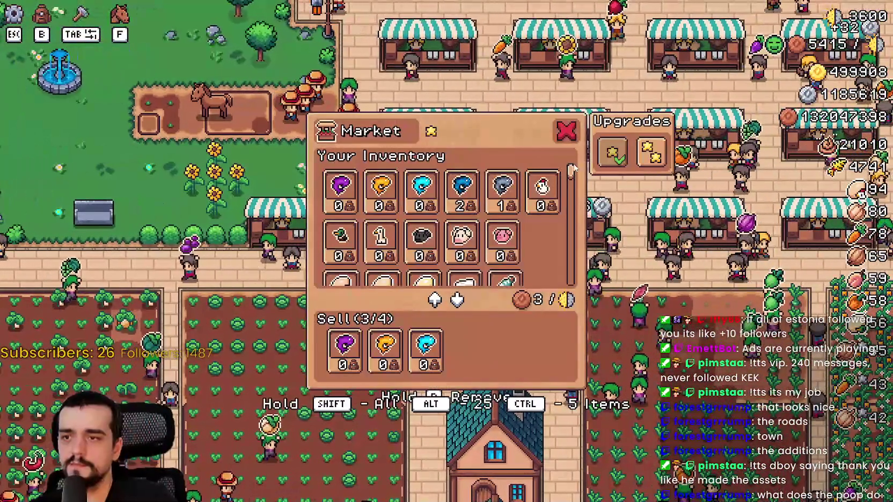
scroll(382, 213, down, 5)
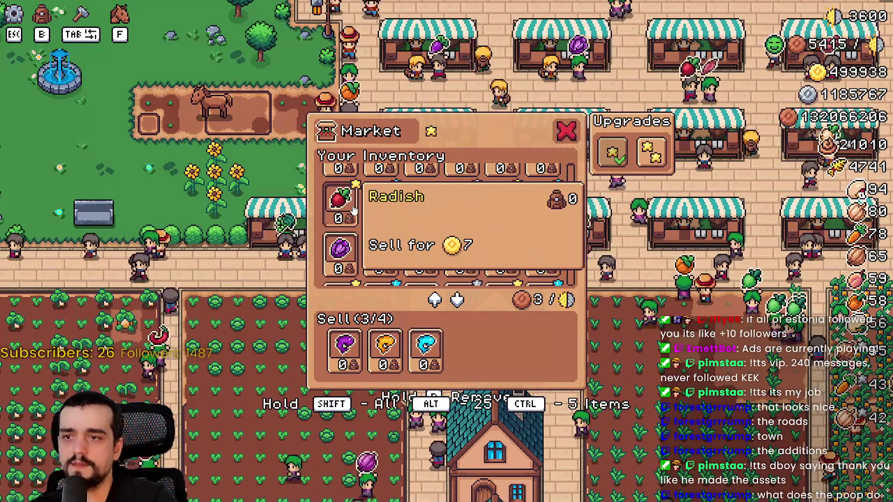
scroll(483, 220, up, 1)
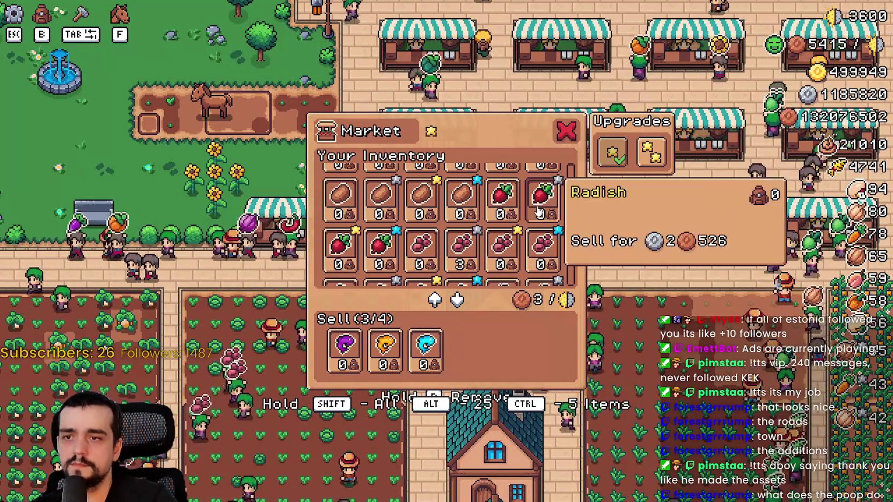
key(Escape)
- Walk the farmer through town and review the market stall's trading window
key(a)
key(w)
key(d)
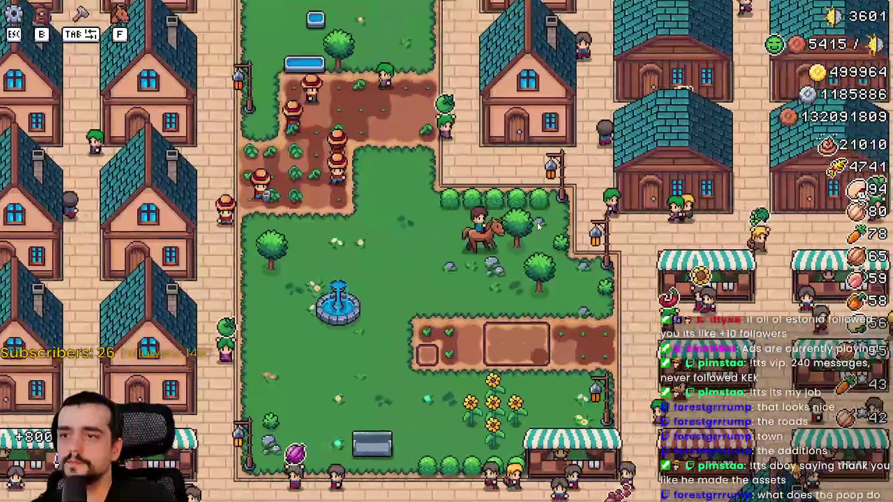
key(a)
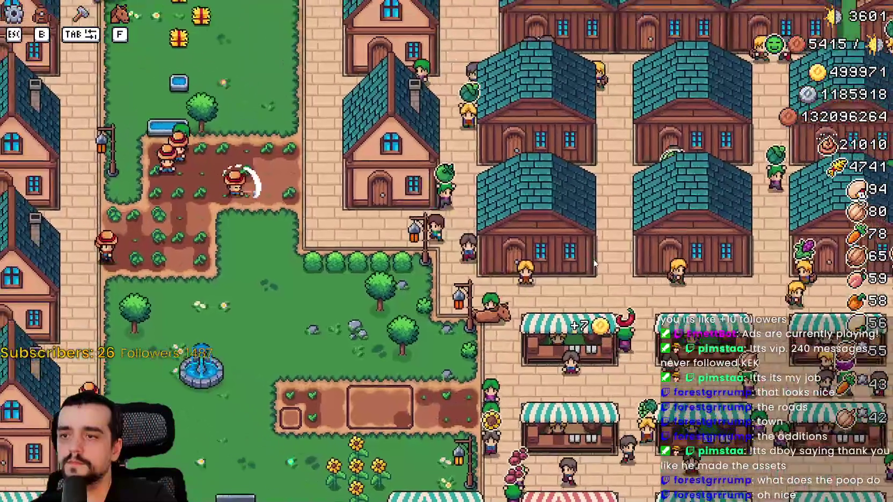
key(s)
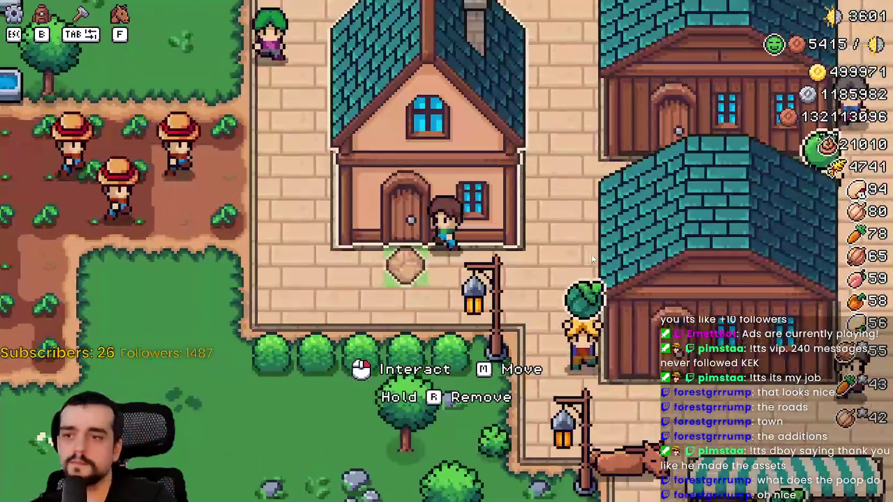
key(a)
key(s)
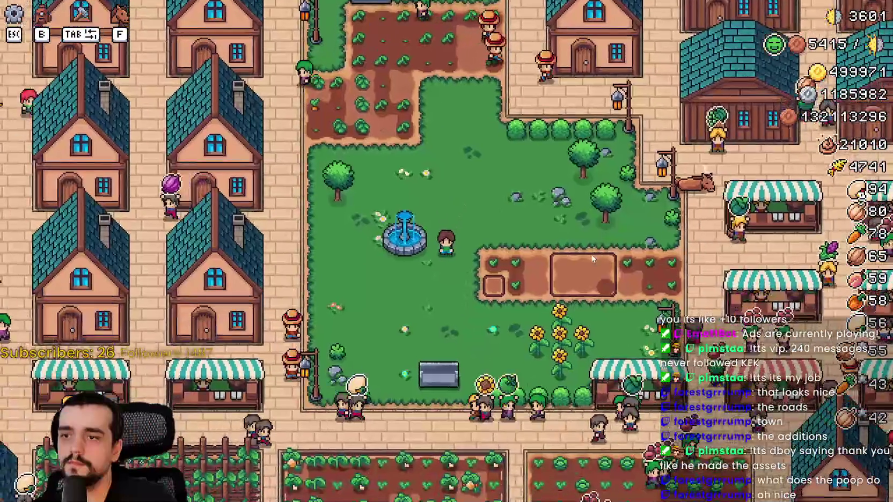
key(d)
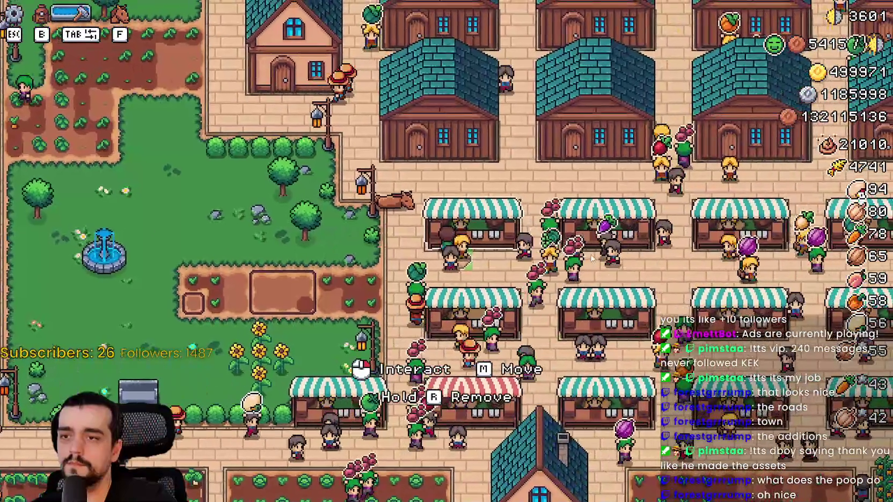
click(592, 259)
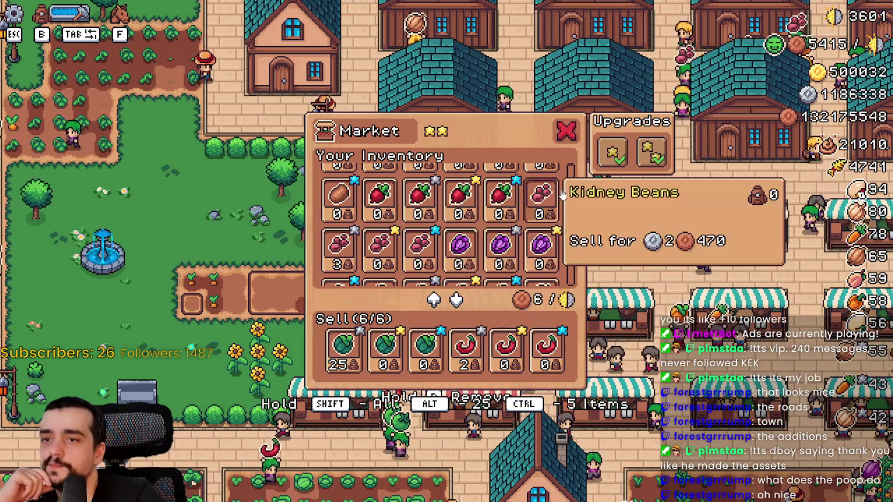
scroll(572, 192, down, 3)
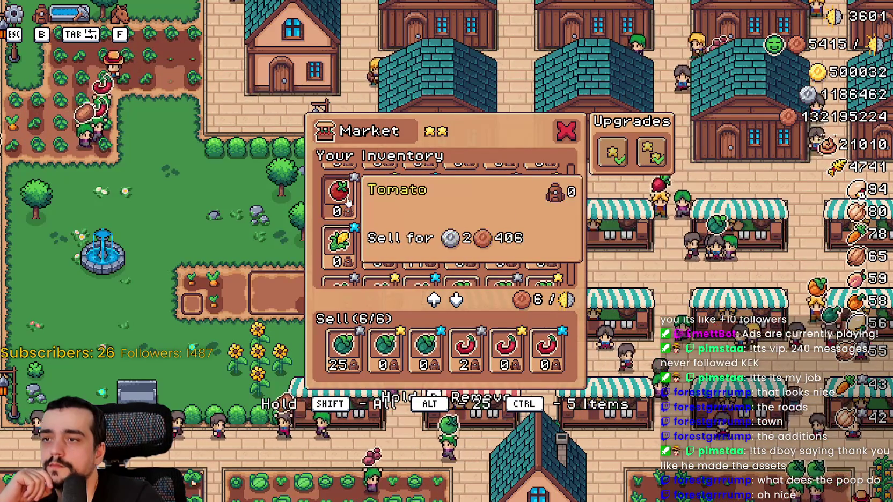
click(564, 135)
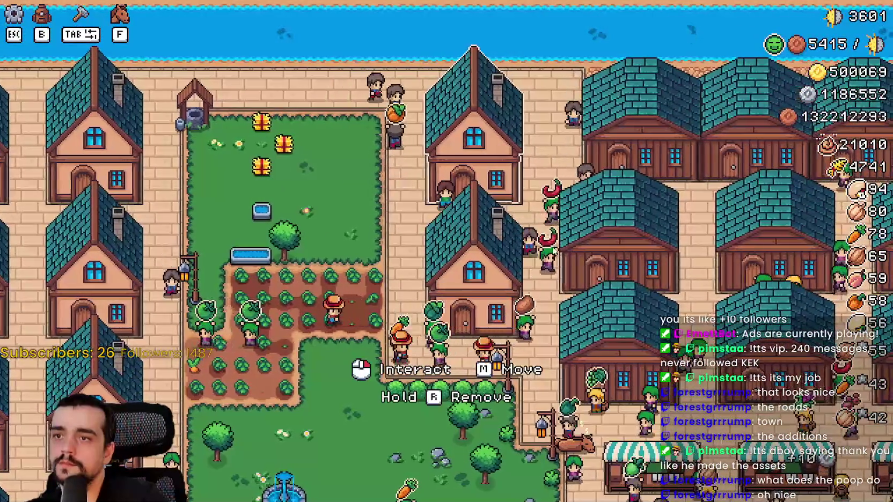
- Open the House panel listing five hirable workers and full Beds (6/6)
scroll(556, 254, up, 3)
scroll(553, 248, down, 3)
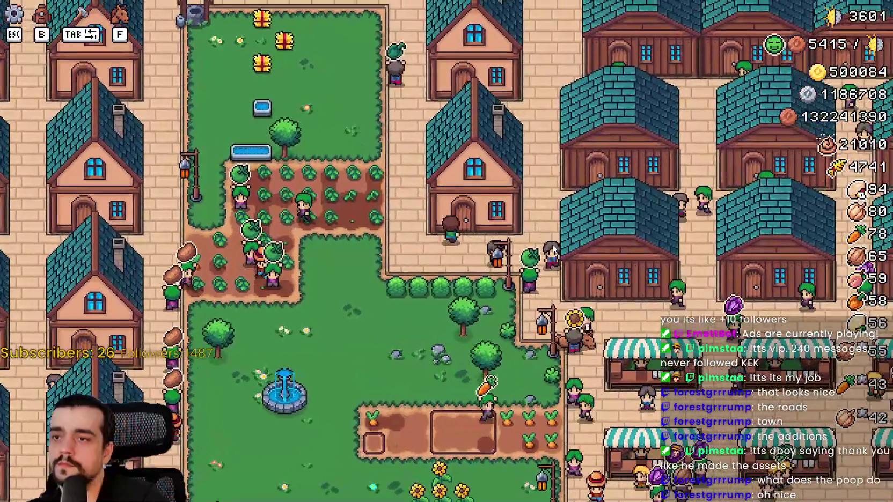
click(553, 252)
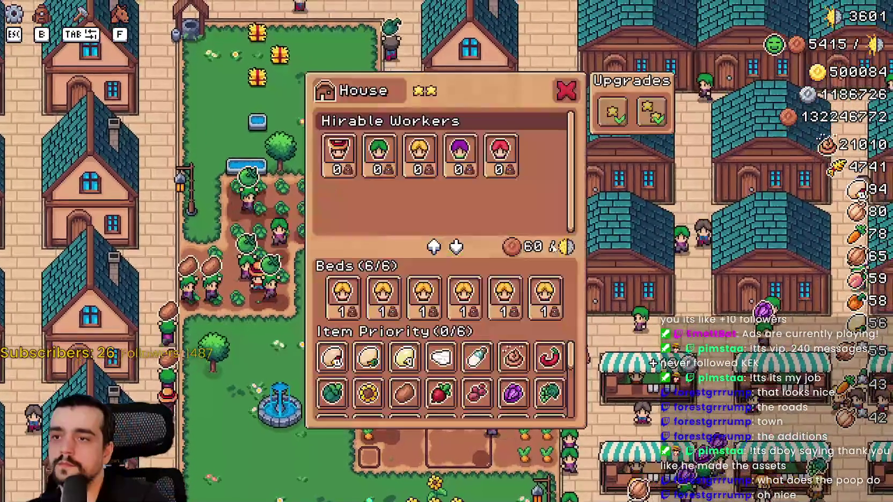
- Close the House panel and walk the farmer beside the dirt farm plot
key(Escape)
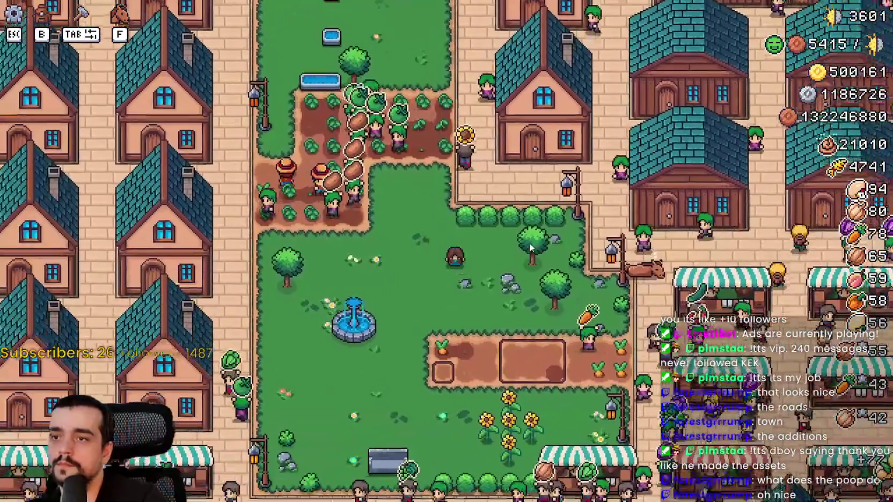
scroll(530, 242, up, 2)
scroll(525, 244, down, 2)
key(s)
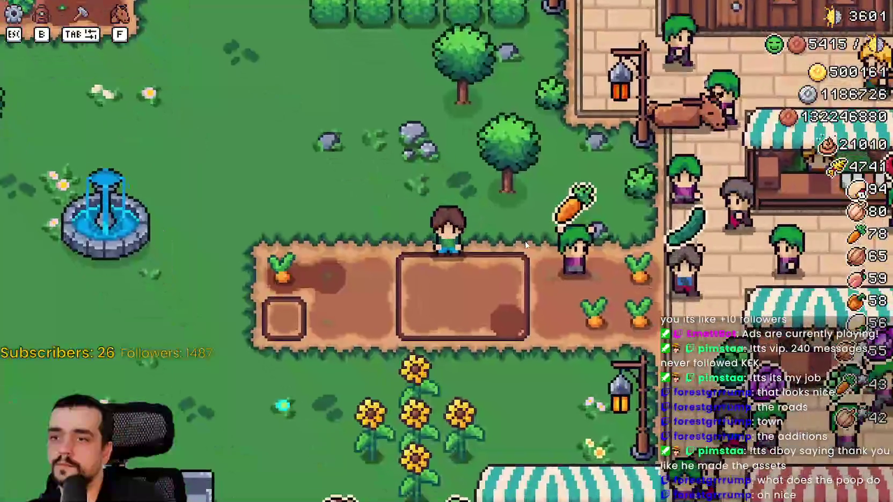
scroll(524, 238, up, 3)
scroll(523, 237, down, 2)
key(w)
- Place an Enchanted Farm Tile on the existing dirt plot for 20 coins and return to Godot
key(Tab)
click(74, 208)
key(d)
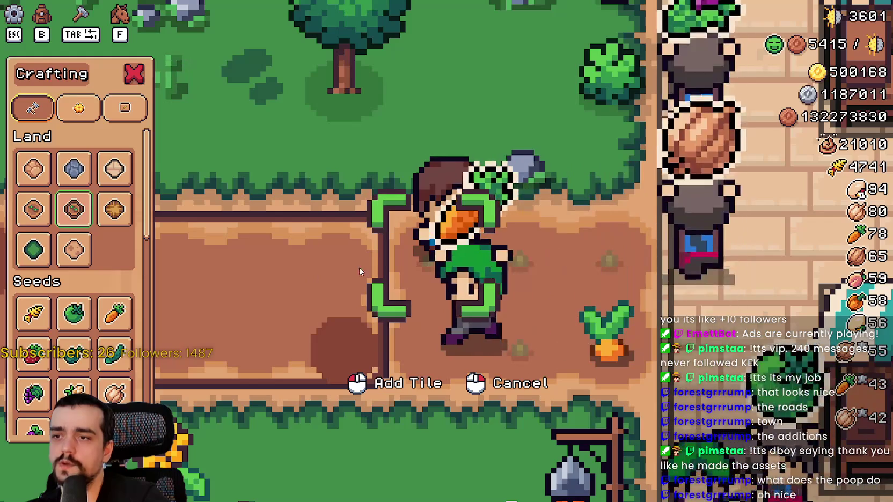
click(531, 338)
scroll(521, 326, down, 2)
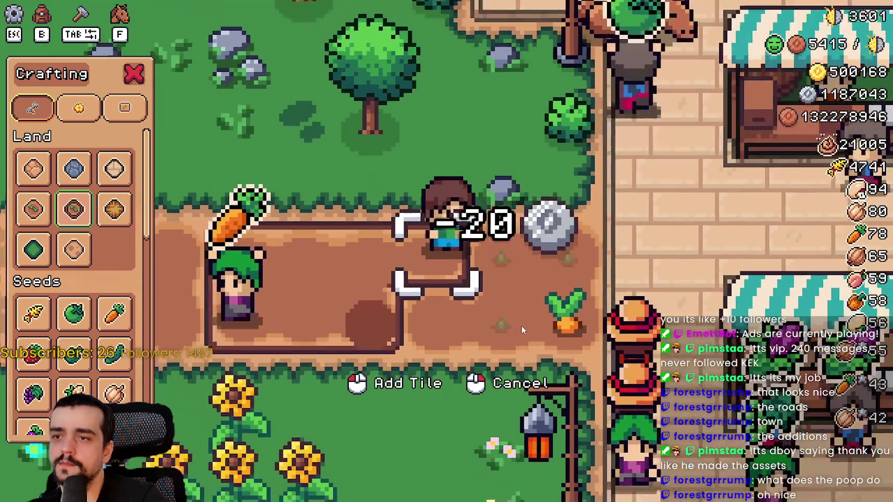
key(a)
key(d)
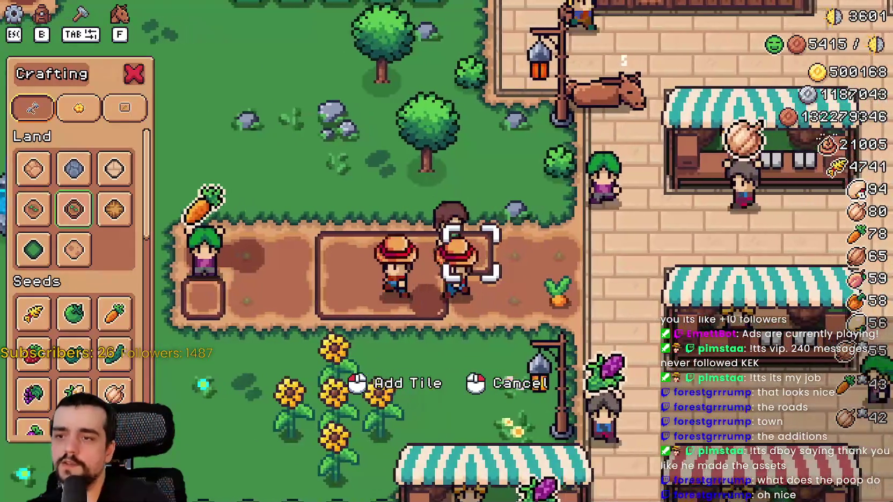
key(alt+Tab)
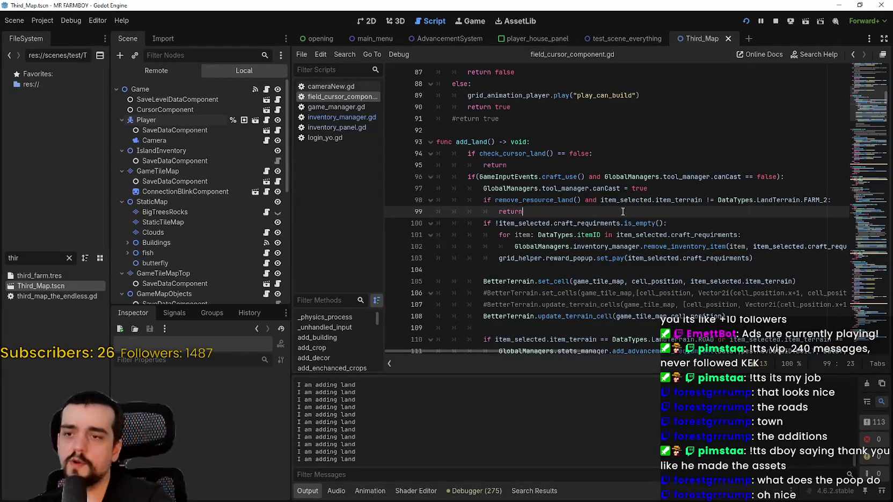
- Select the function name on line 98 and scroll through the surrounding add_land code
scroll(622, 222, up, 1)
scroll(616, 227, down, 1)
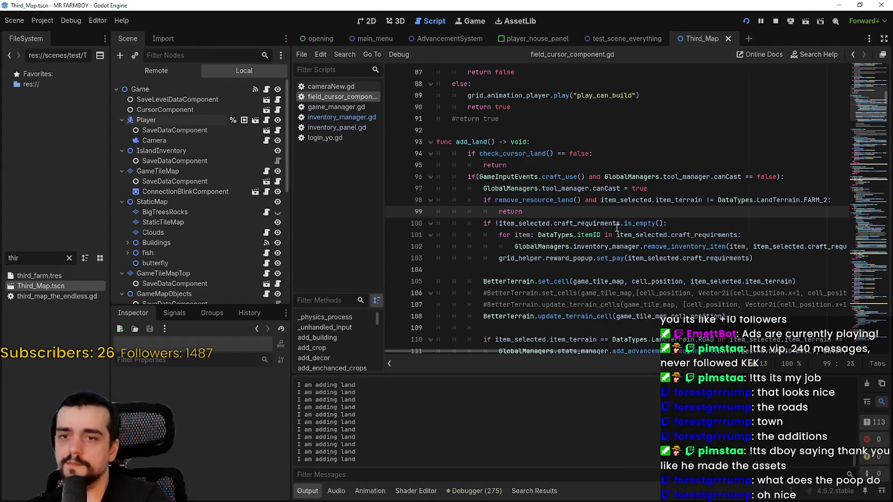
double_click(504, 199)
scroll(531, 182, down, 1)
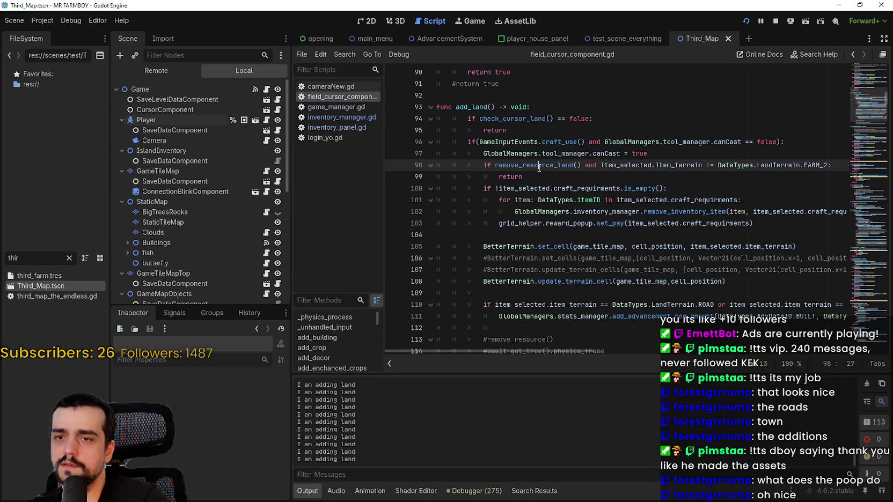
right_click(543, 171)
click(475, 202)
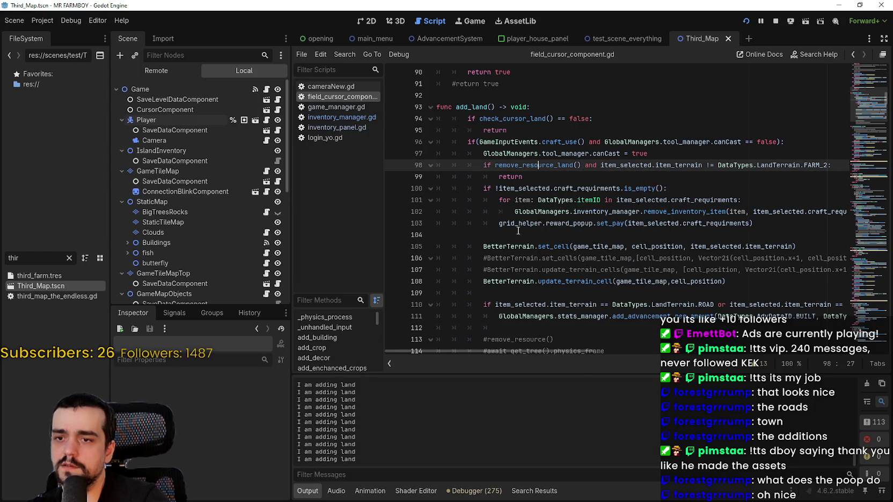
scroll(496, 249, down, 5)
scroll(494, 246, up, 4)
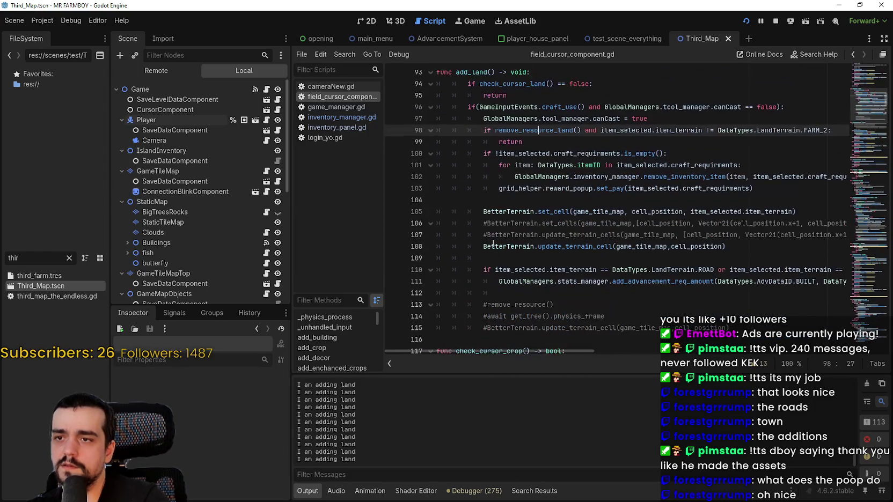
scroll(493, 243, up, 2)
- Search the script for add_land and jump between its call and its definition
double_click(471, 142)
key(ctrl+f)
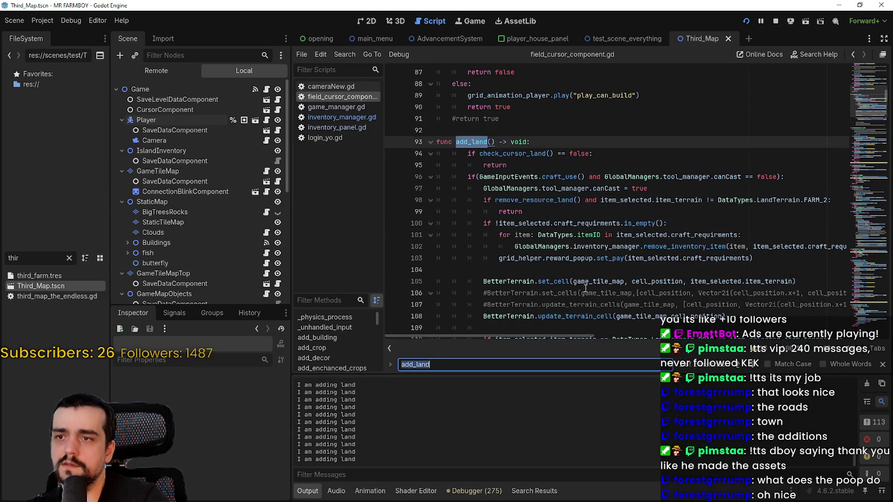
click(740, 366)
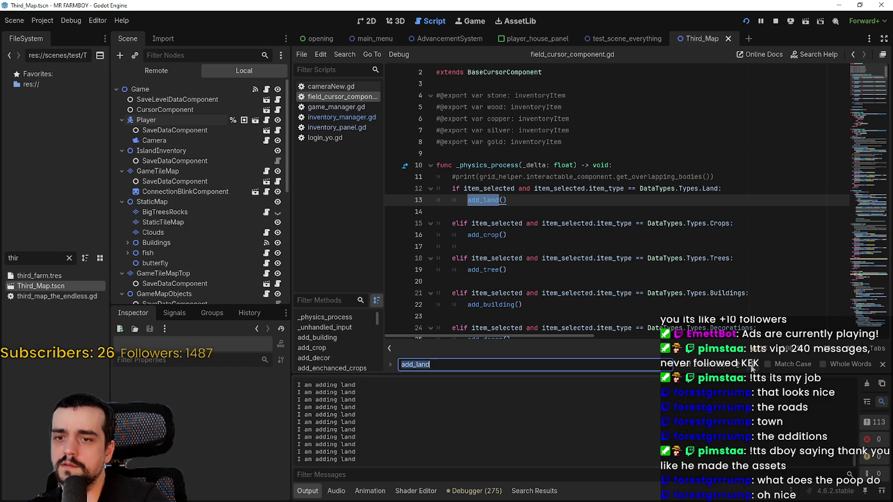
click(748, 368)
click(558, 223)
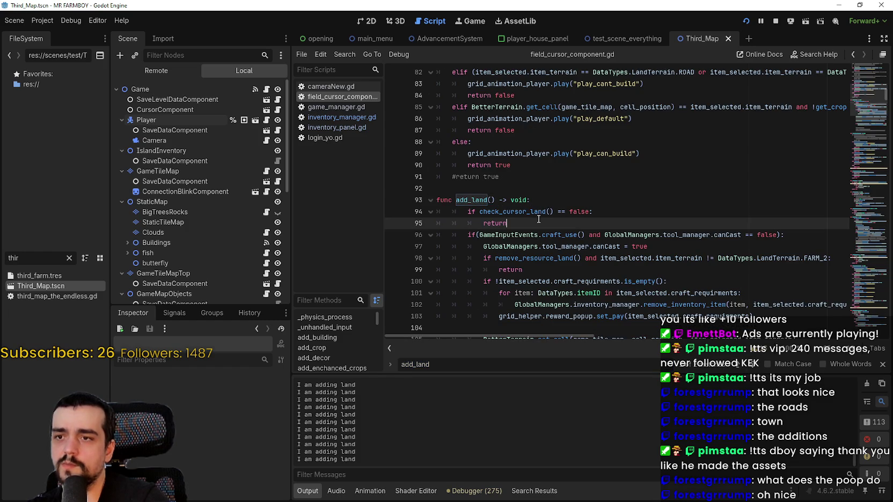
- Inspect craft_use on line 96 and remove_resource_land on line 98, then clear the FileSystem filter
scroll(558, 188, down, 1)
scroll(565, 199, down, 2)
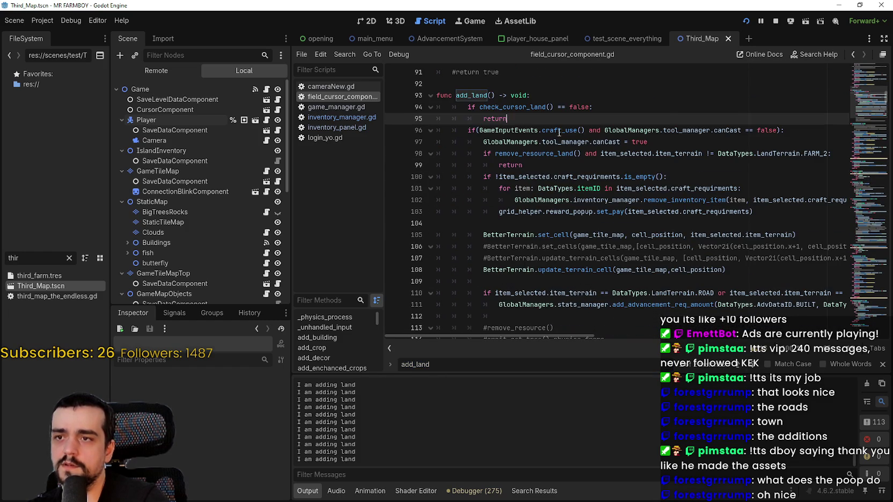
double_click(558, 132)
click(554, 155)
right_click(554, 155)
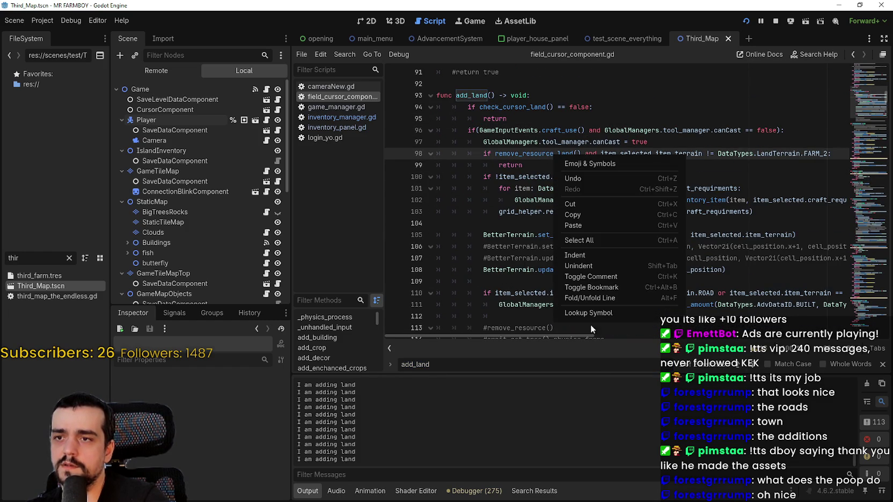
click(528, 162)
double_click(528, 153)
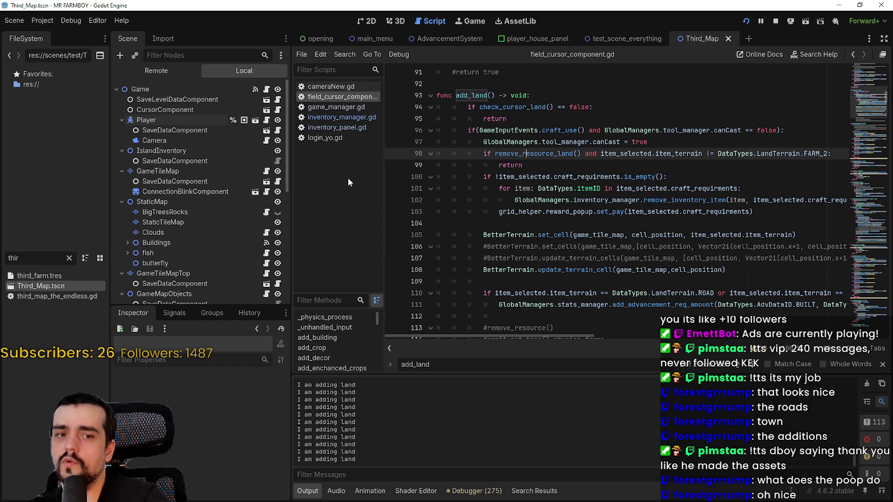
click(67, 258)
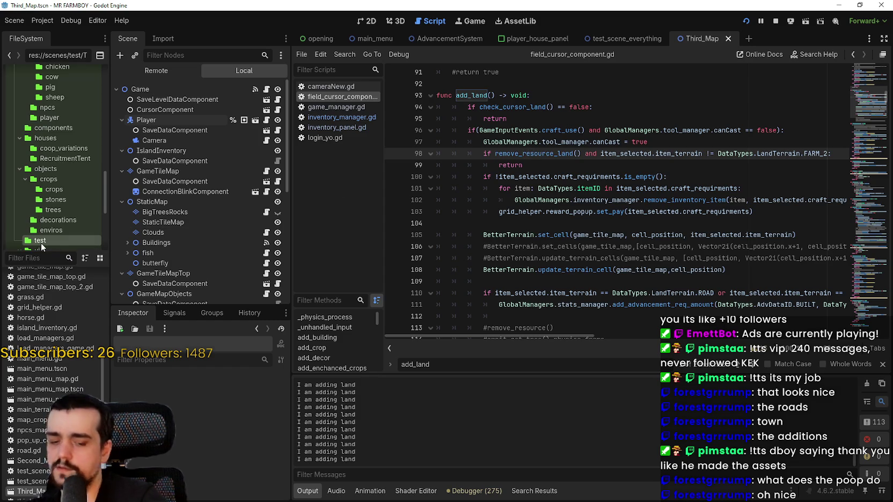
- Filter files for 'player', open the player scene and inspect the planting script's on_planting call
text(player)
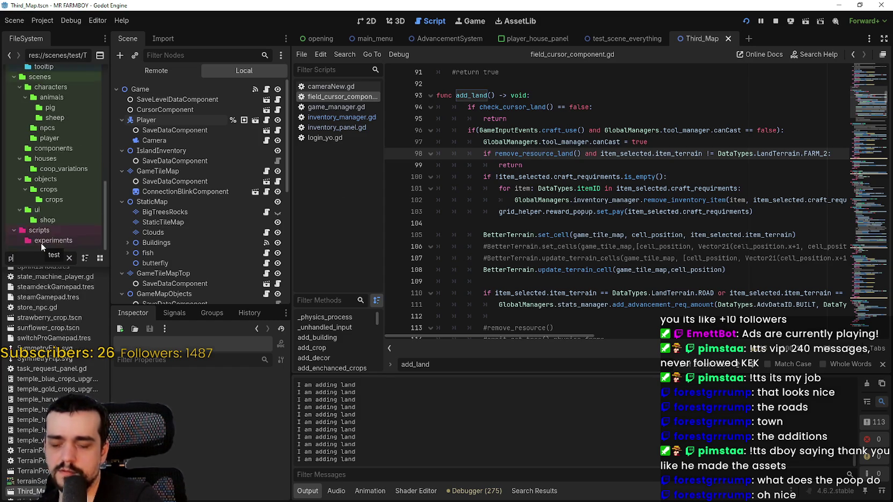
scroll(37, 322, up, 2)
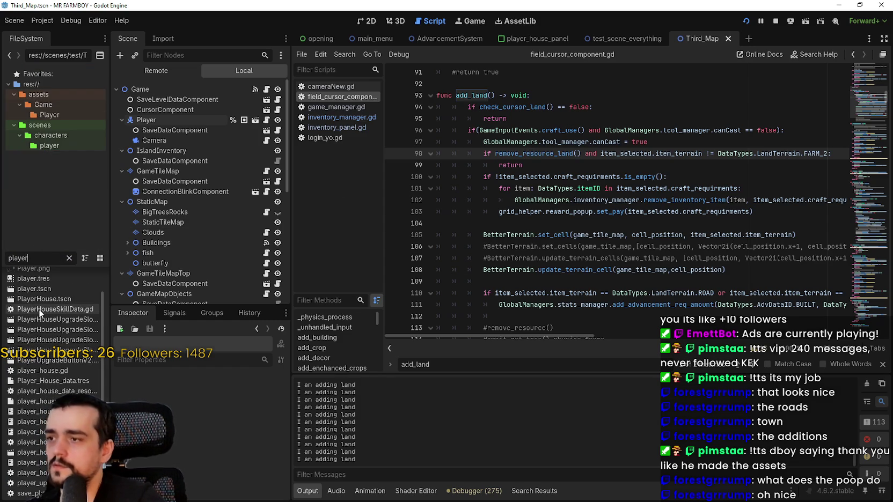
double_click(38, 288)
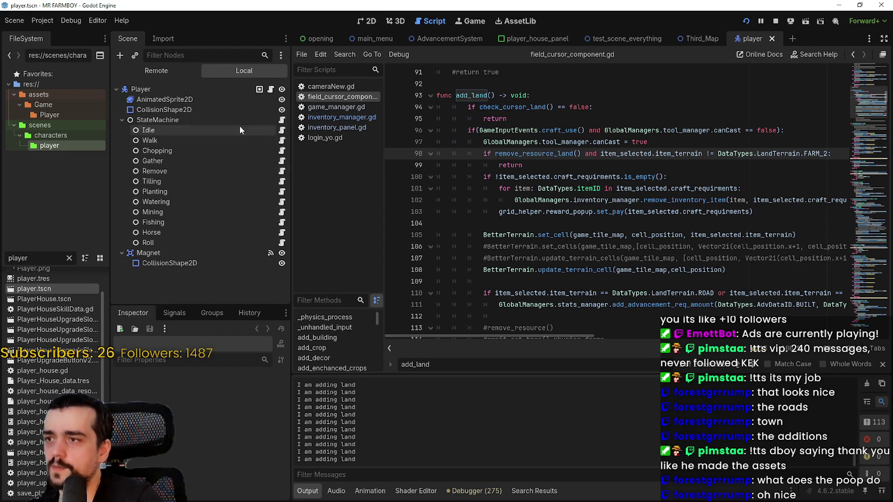
click(281, 192)
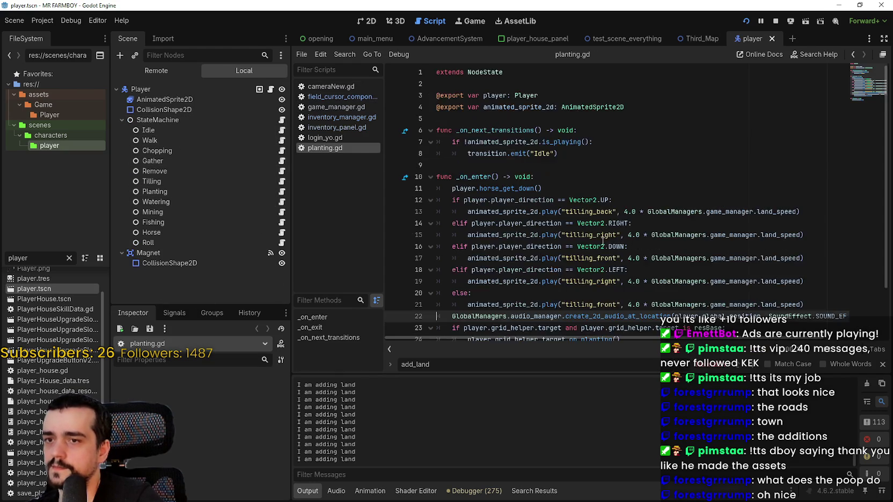
double_click(606, 282)
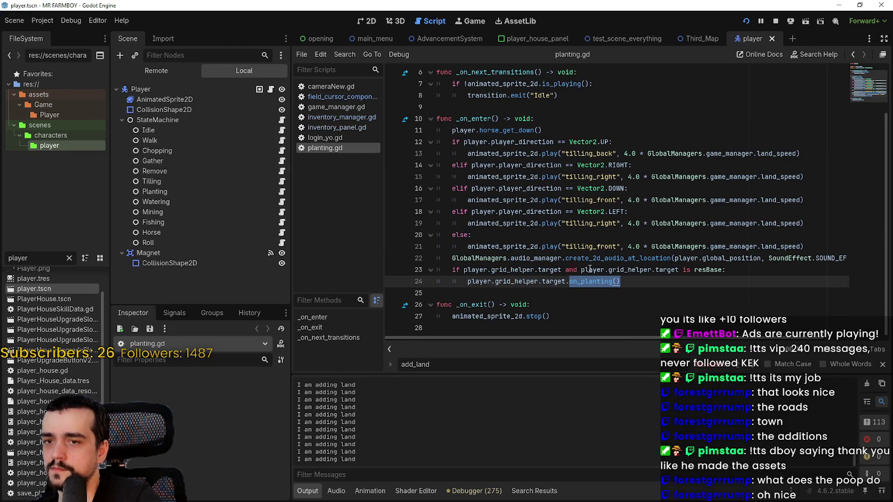
- Open and read through the player's tilling state script
click(282, 182)
scroll(515, 245, down, 2)
click(589, 294)
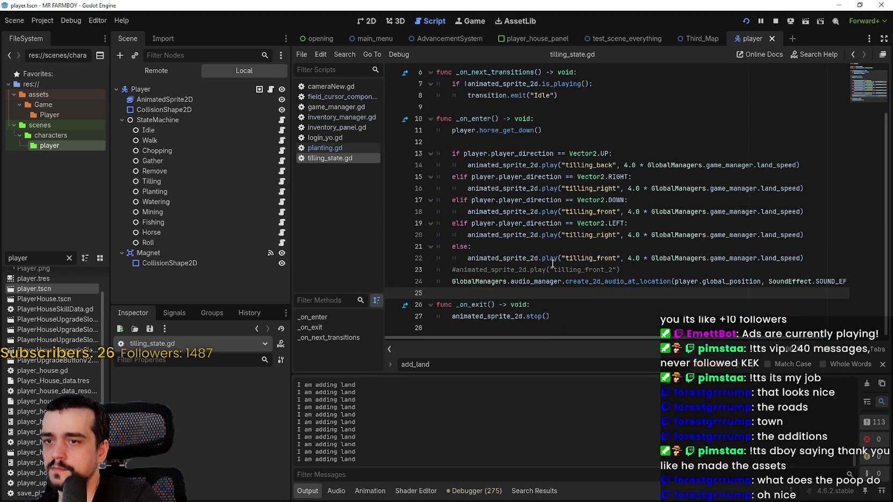
scroll(510, 202, up, 2)
scroll(510, 203, down, 2)
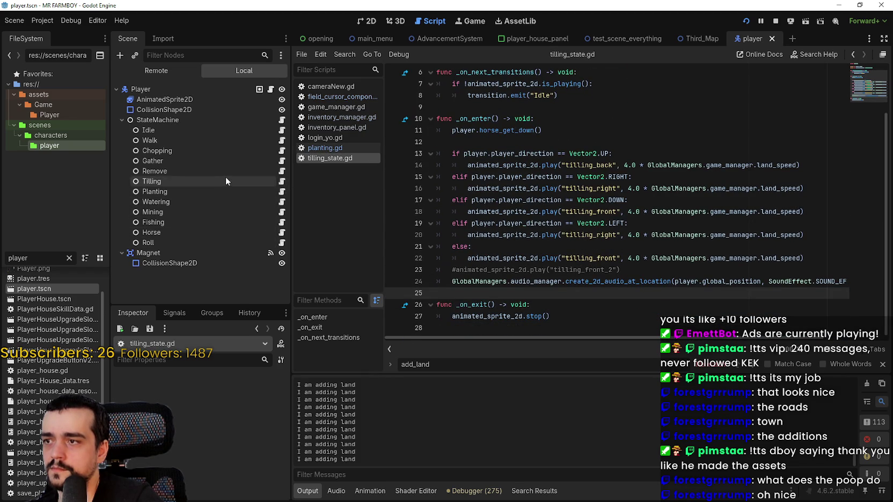
- Review the StateMachine and Idle state scripts, then go back to add_land in field_cursor_component.gd
click(282, 121)
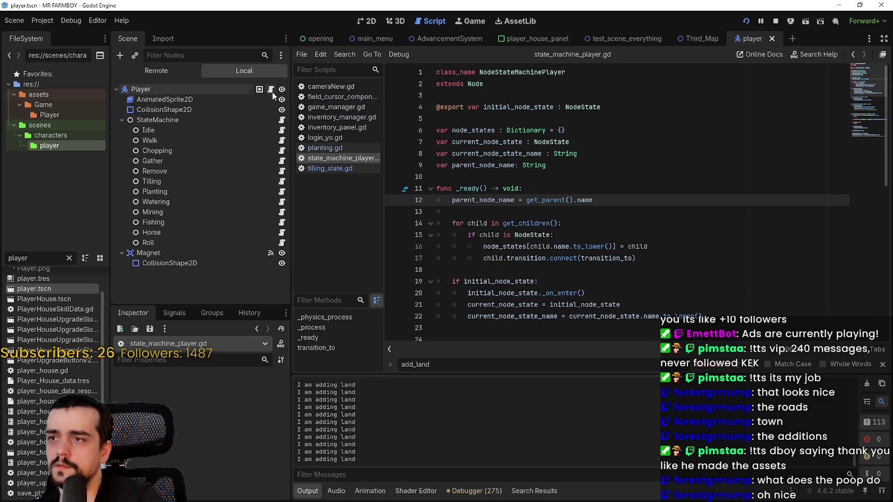
click(282, 133)
scroll(561, 225, down, 5)
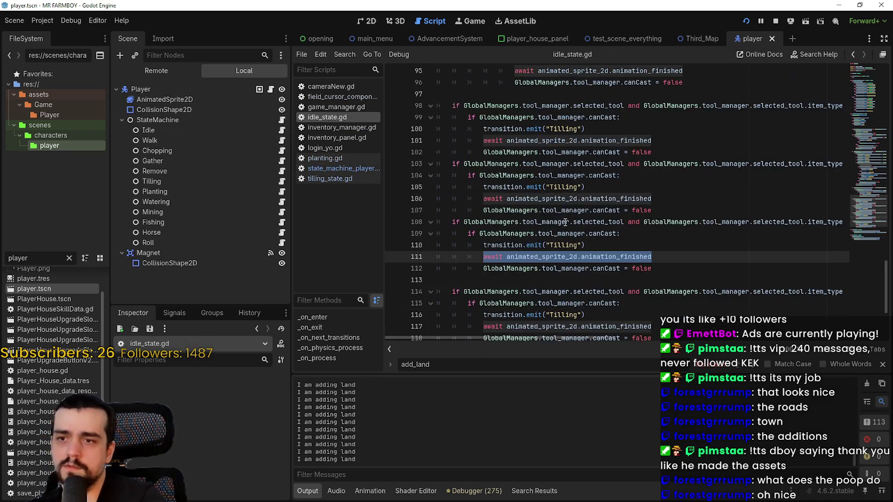
scroll(561, 225, up, 1)
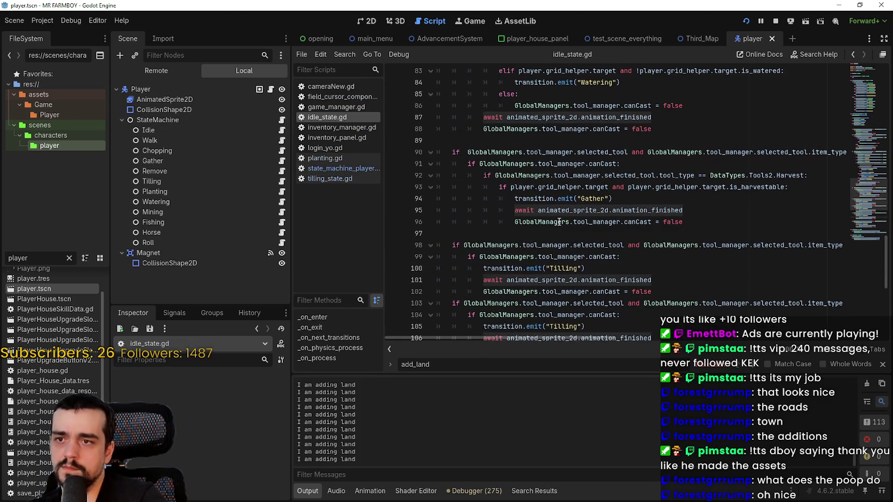
scroll(555, 220, up, 7)
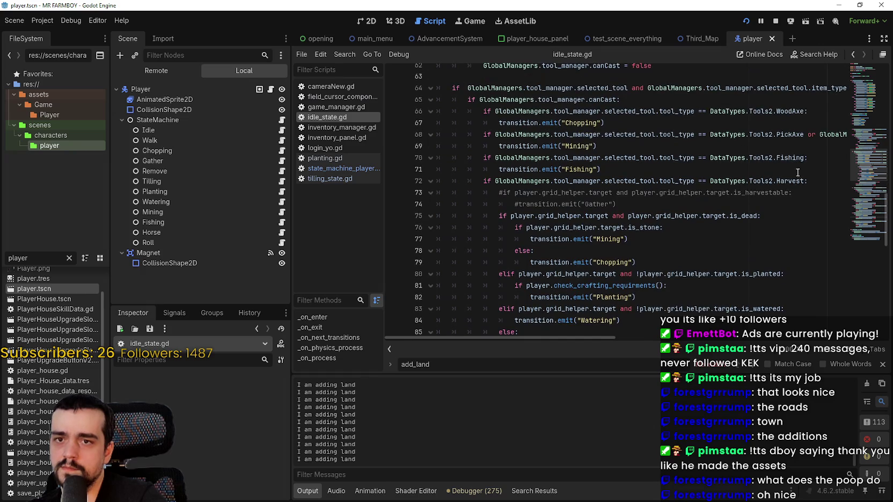
mouse_move(858, 163)
mouse_down()
mouse_move(852, 73)
mouse_move(869, 226)
mouse_move(866, 123)
mouse_up()
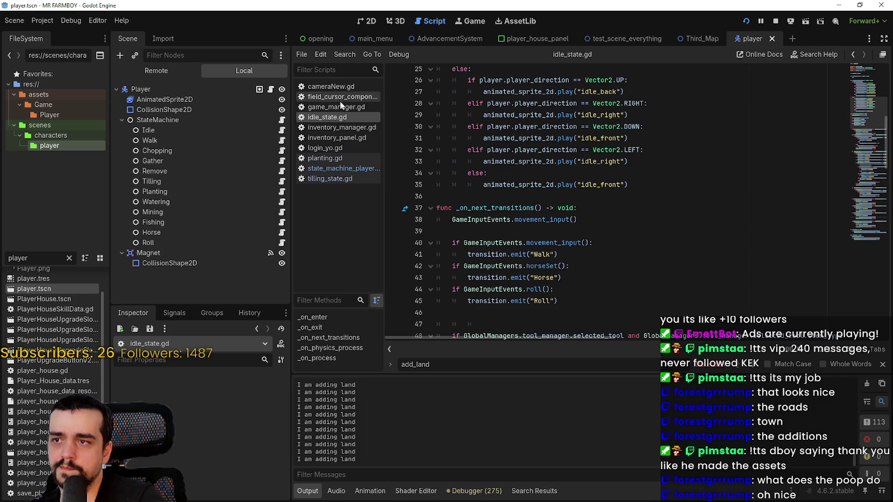
key(alt+Left)
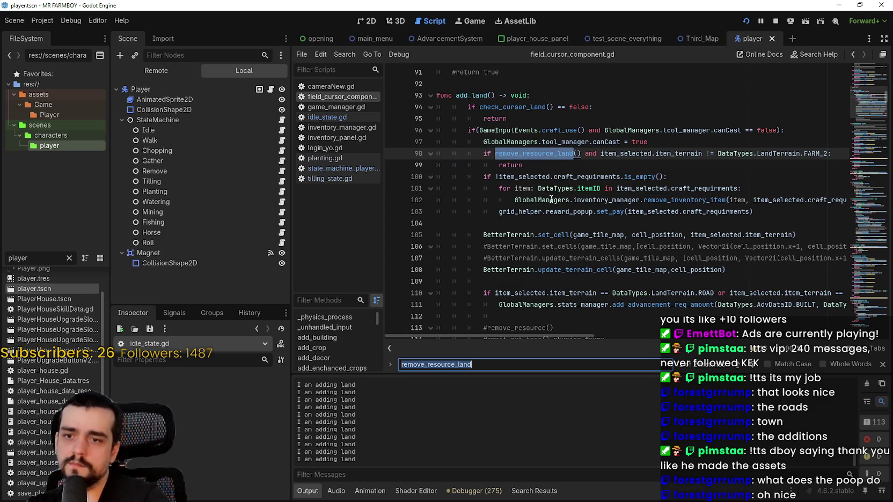
- Search the whole project for remove_resource_land and jump to its definition
key(ctrl+shift+f)
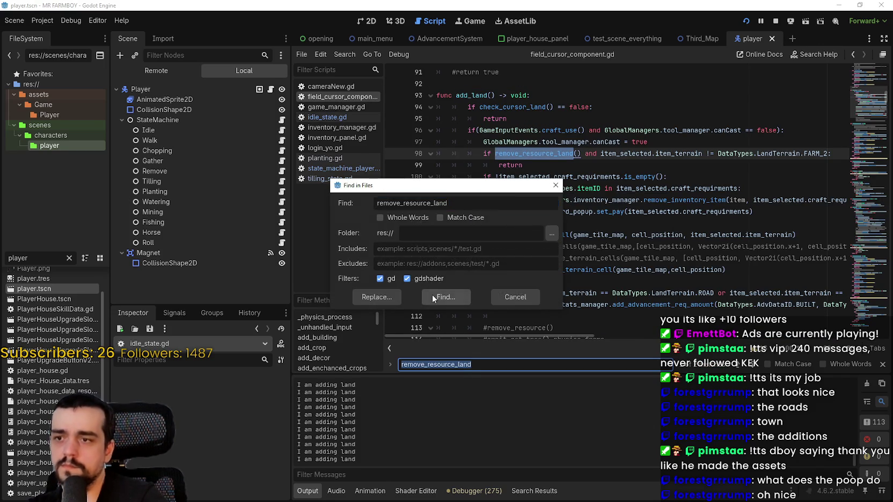
click(434, 297)
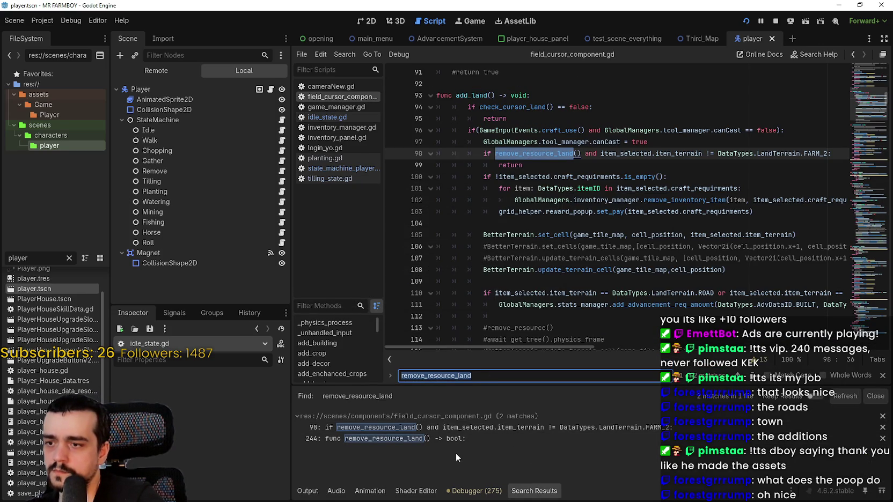
click(452, 437)
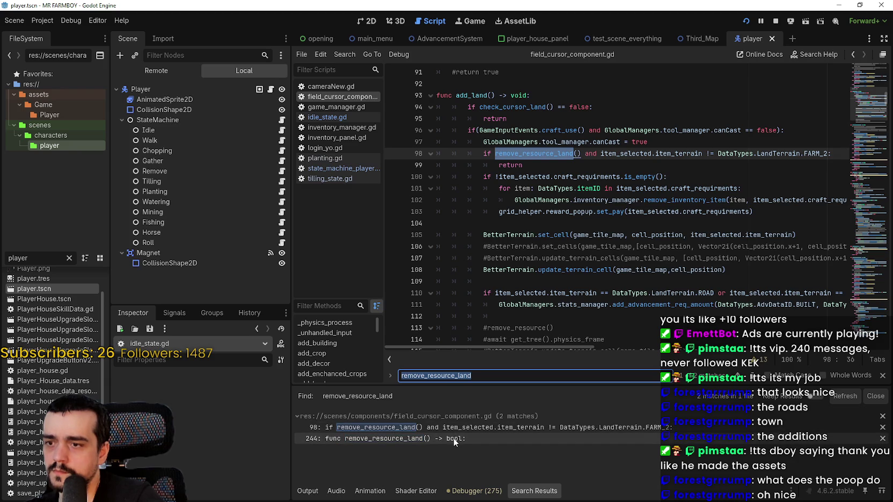
scroll(531, 239, down, 3)
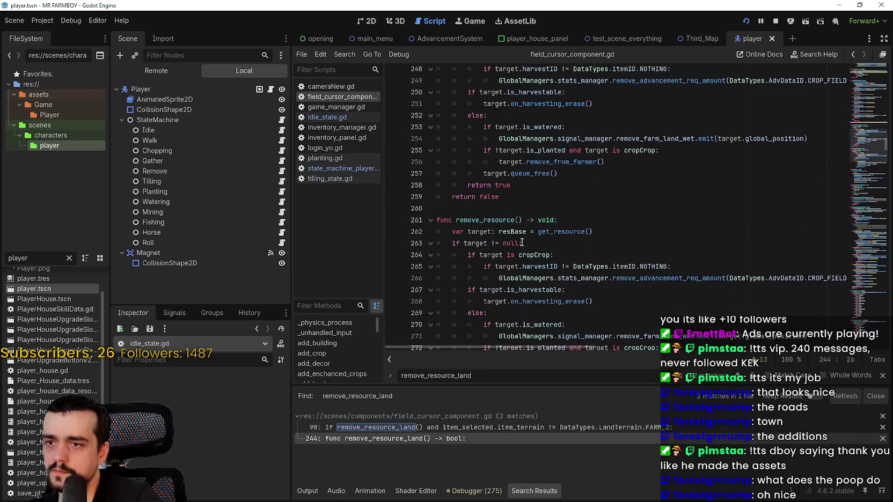
click(503, 220)
- Search the project for remove_resource and visit its calls on lines 183 and 281
key(ctrl+shift+f)
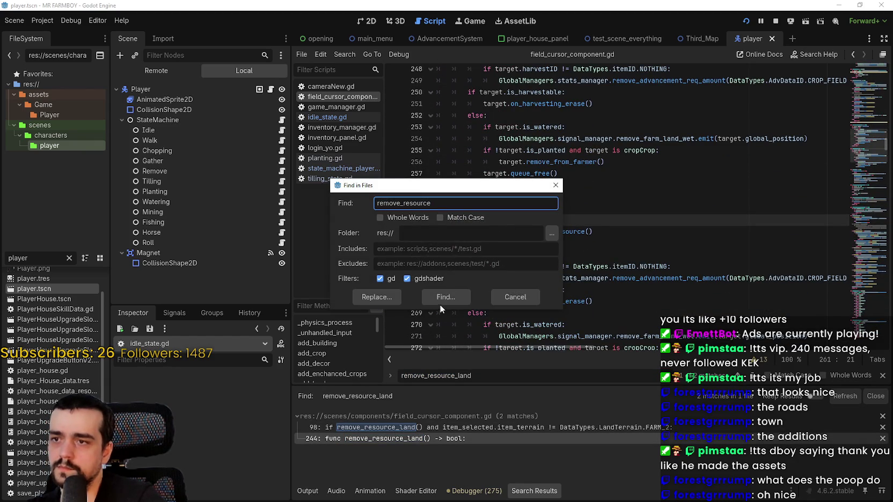
click(440, 301)
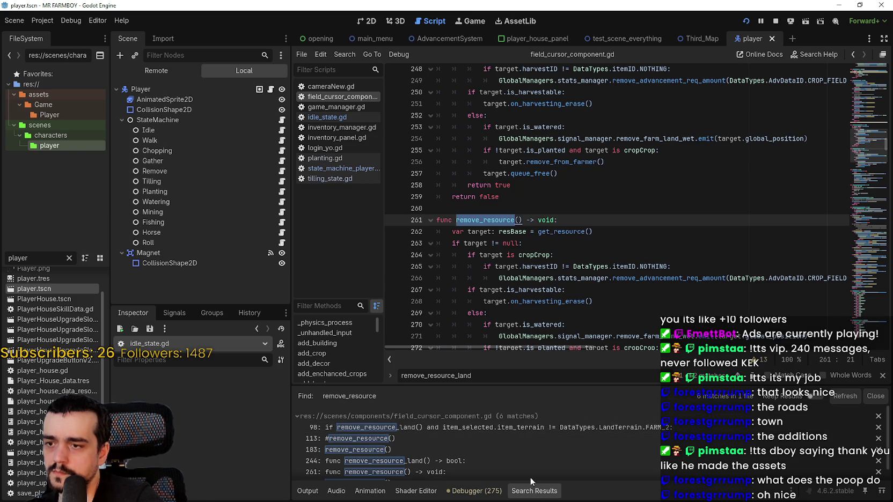
click(497, 448)
scroll(501, 260, up, 1)
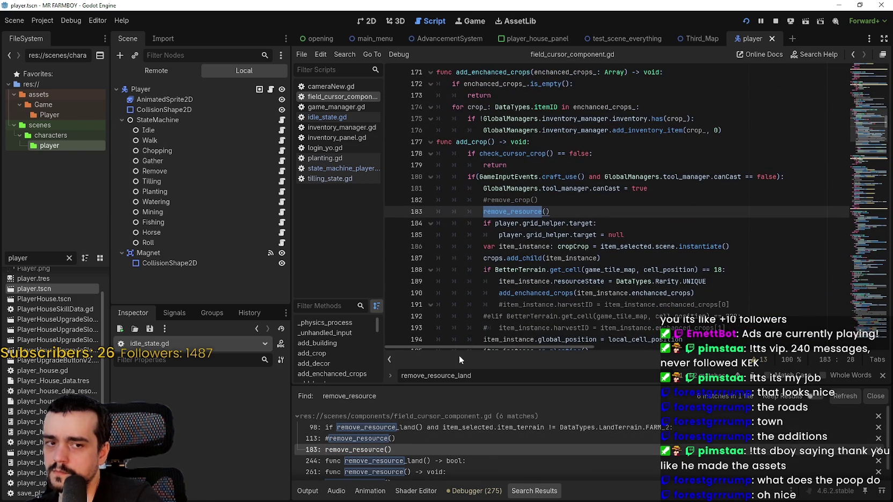
scroll(538, 438, down, 1)
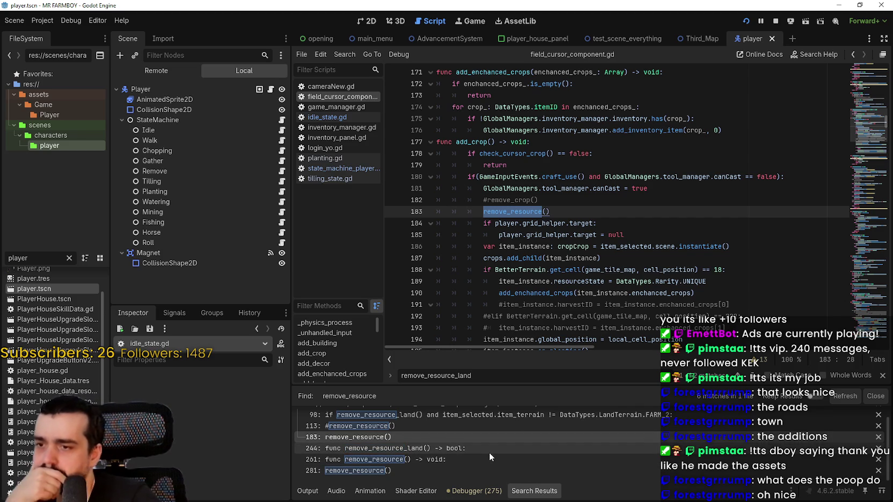
click(488, 471)
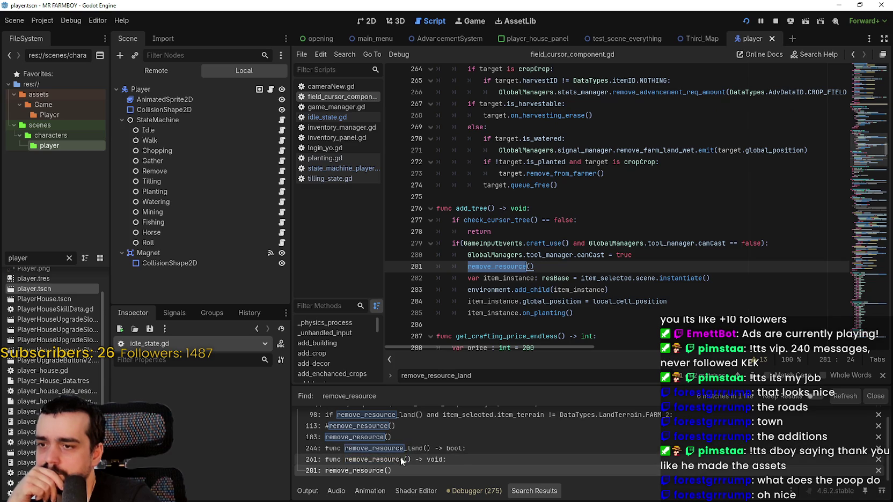
scroll(398, 438, up, 2)
- Visit the remove_resource_land check on line 98 and commented remove_resource on line 113
click(398, 430)
click(393, 439)
click(517, 256)
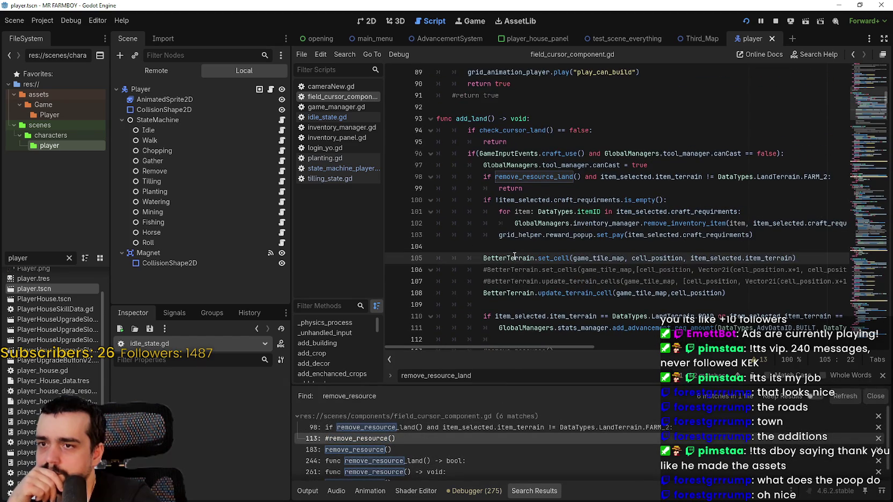
scroll(504, 277, down, 1)
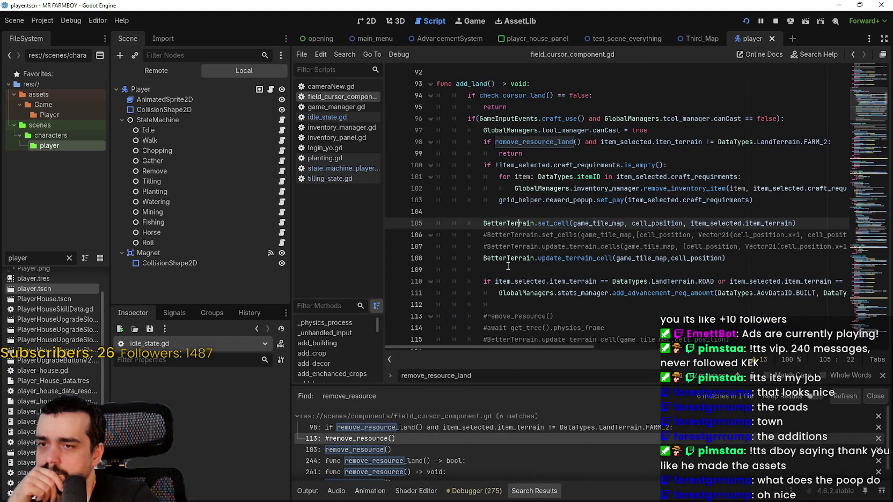
click(505, 265)
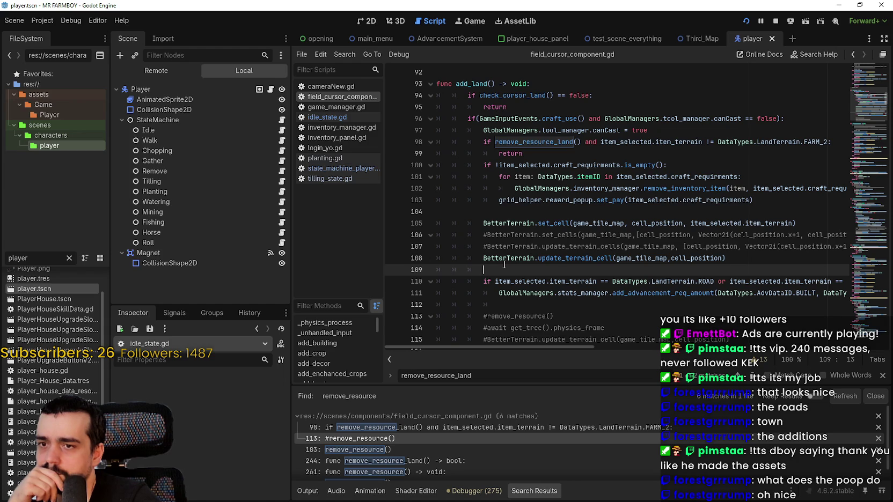
scroll(526, 279, down, 2)
scroll(544, 299, up, 2)
- Review the return on line 99 and BetterTerrain.set_cell on line 105, then clear the player file filter
click(700, 156)
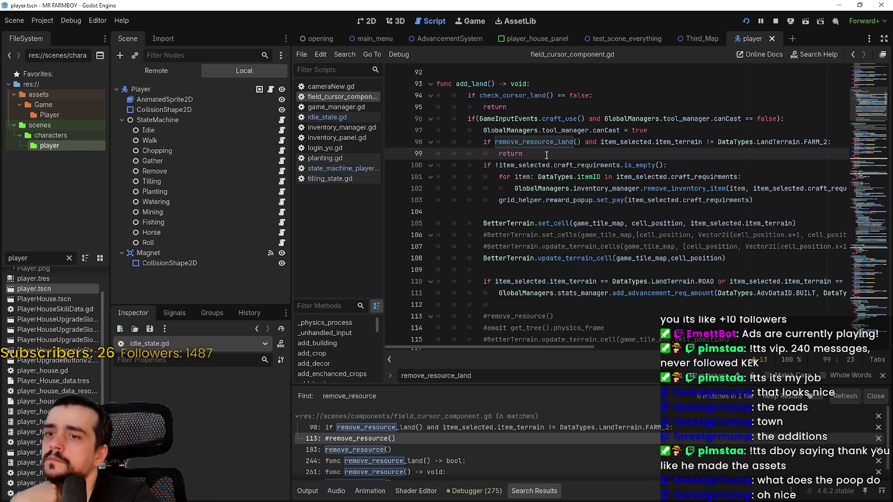
scroll(426, 458, down, 1)
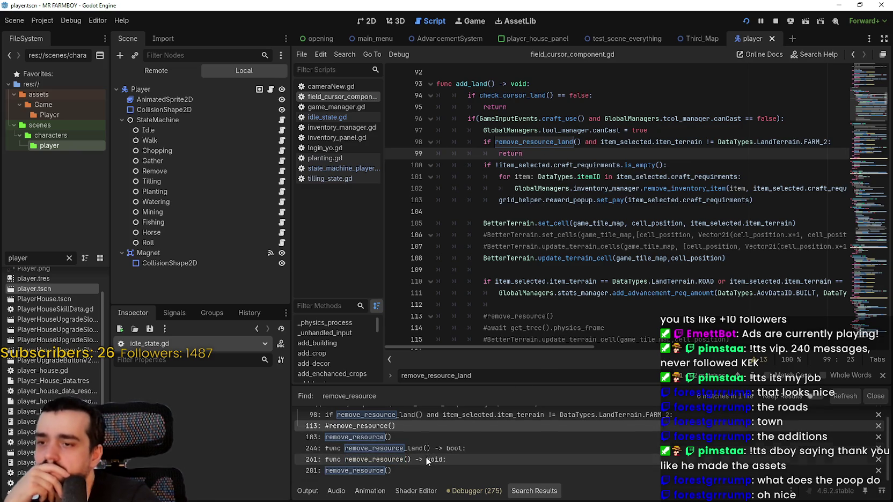
scroll(455, 469, up, 1)
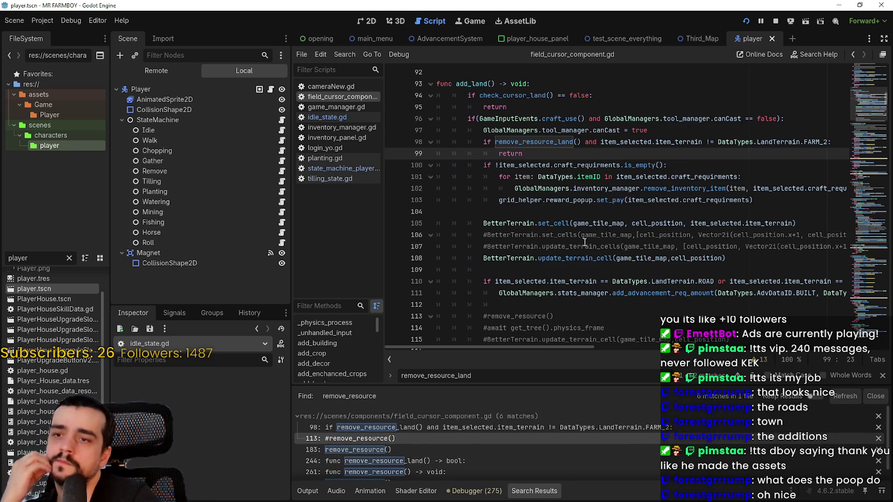
click(773, 224)
drag(772, 224, 515, 228)
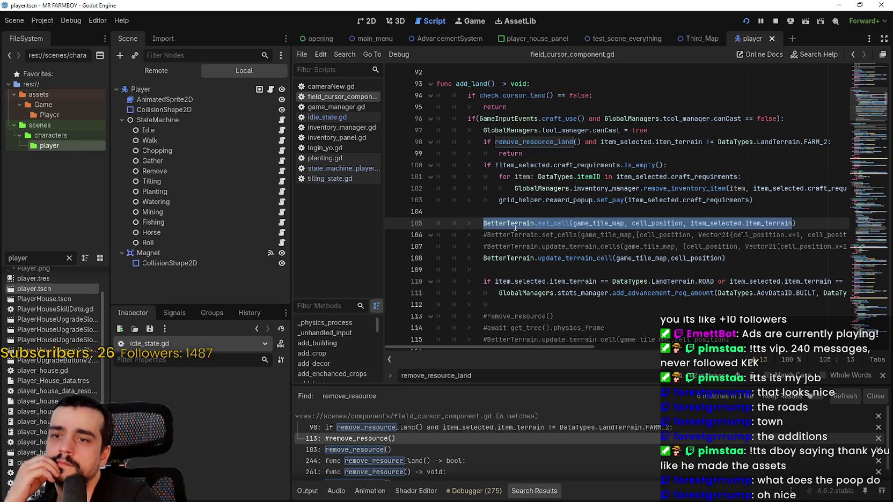
mouse_move(580, 349)
mouse_down()
mouse_move(676, 346)
mouse_move(569, 349)
mouse_up()
click(578, 212)
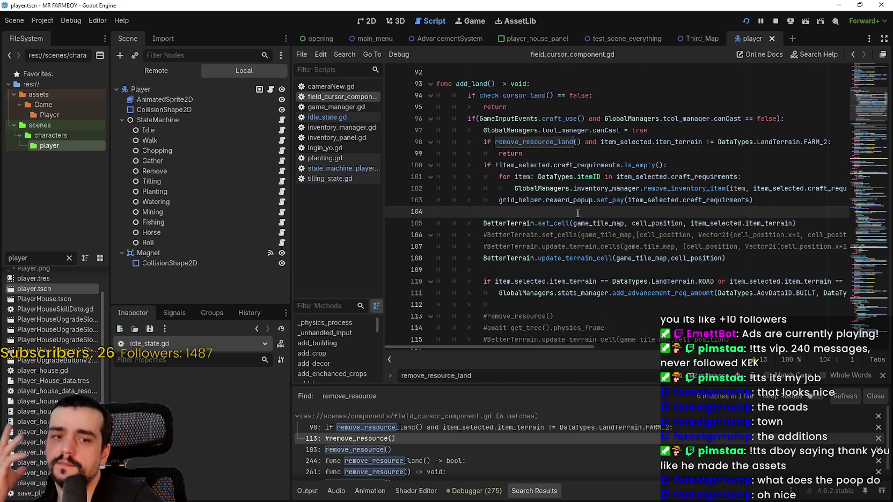
double_click(573, 155)
key(End)
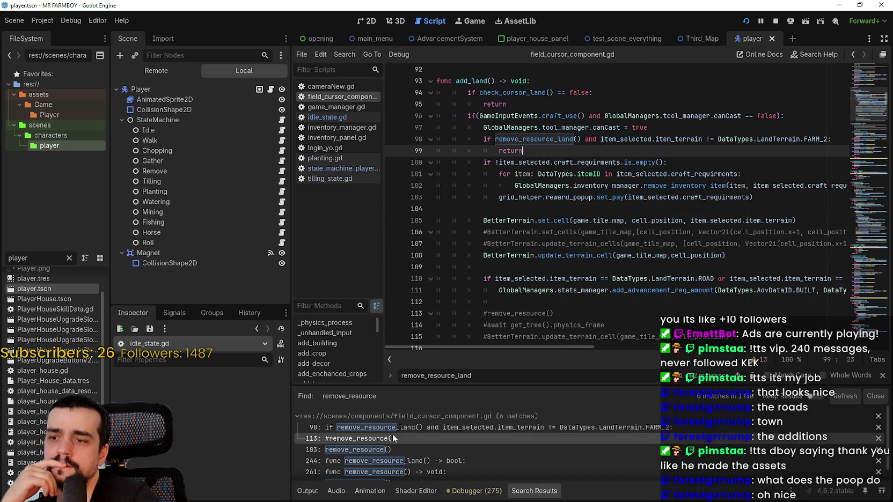
scroll(422, 452, down, 1)
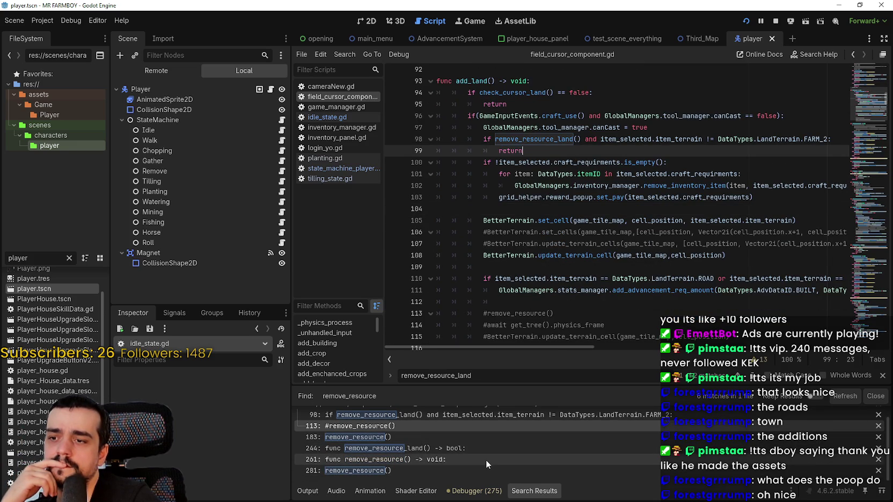
click(69, 259)
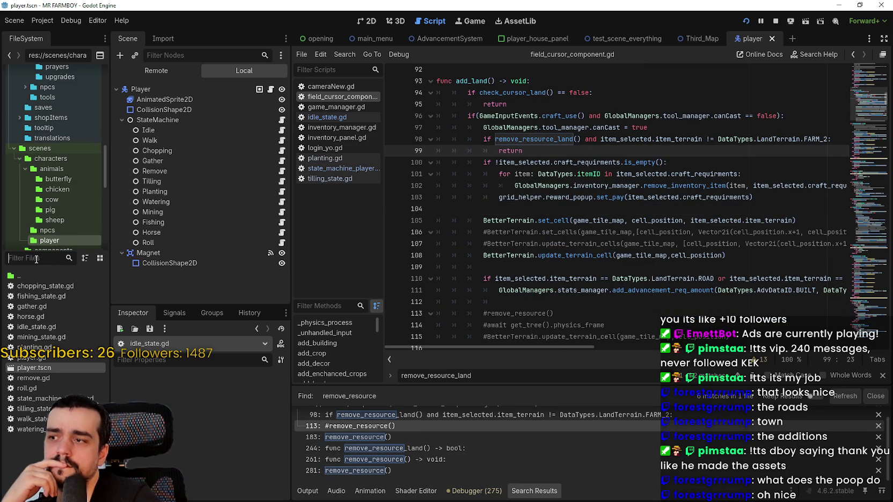
- Filter files for 'crop_', open base_crop_crop's script, select queue_free() in removeRes, then return to the game
text(crop_)
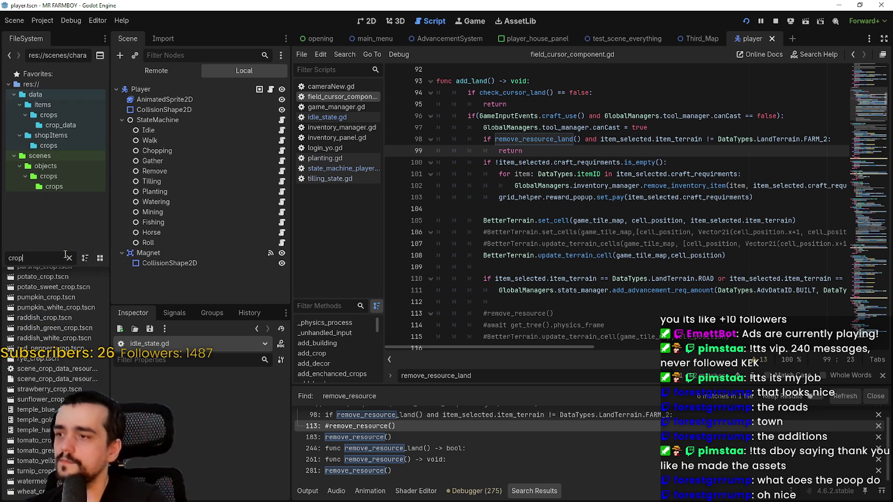
double_click(48, 286)
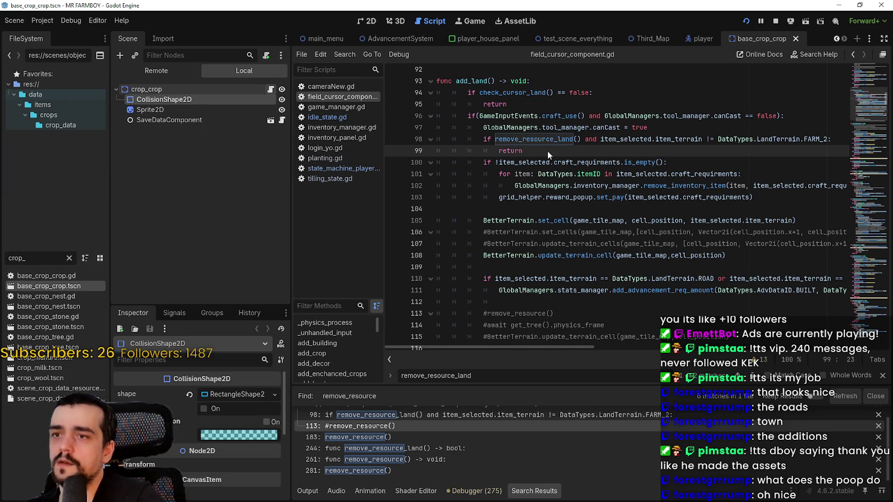
click(271, 89)
click(864, 118)
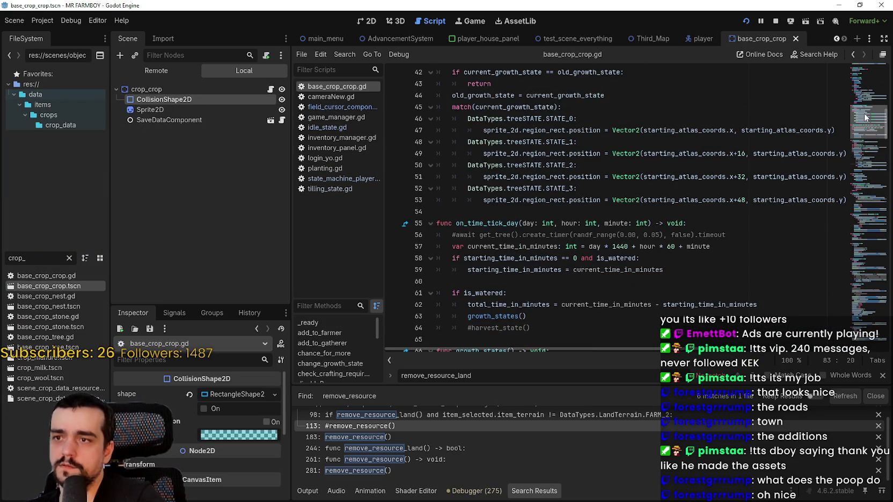
mouse_move(863, 104)
mouse_down()
mouse_move(865, 72)
mouse_move(853, 212)
mouse_move(874, 331)
mouse_move(863, 89)
mouse_up()
scroll(768, 105, up, 3)
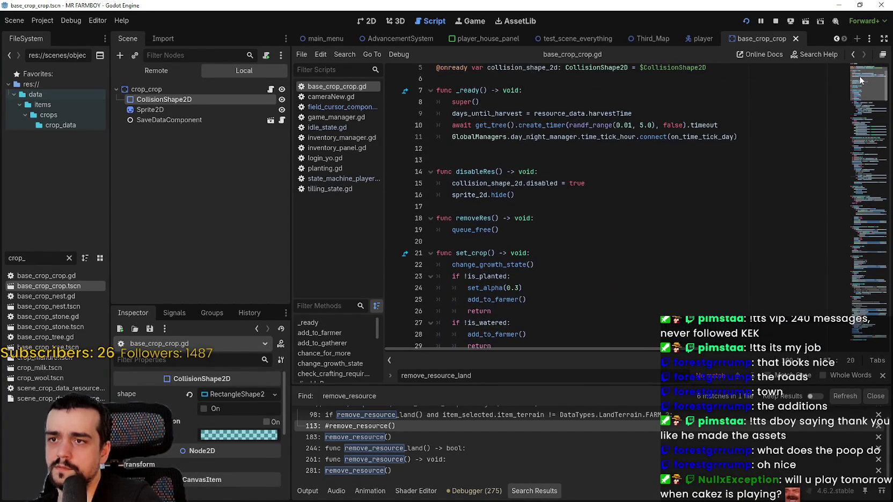
click(500, 235)
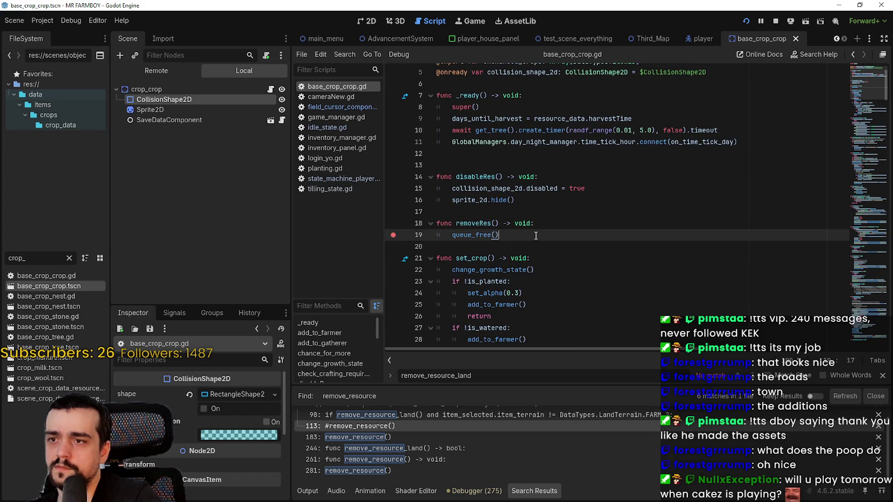
key(alt+Tab)
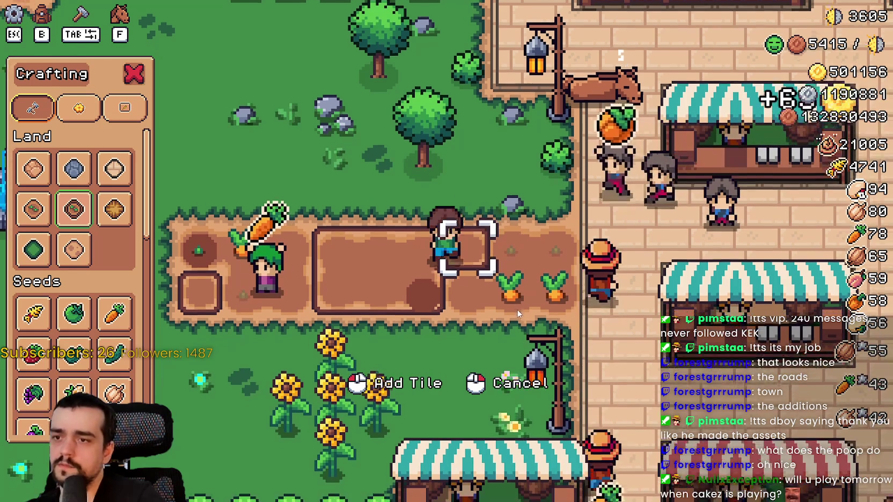
- In the game, place a path tile, plant and water a carrot, then pick a farm land tile
key(d)
click(516, 289)
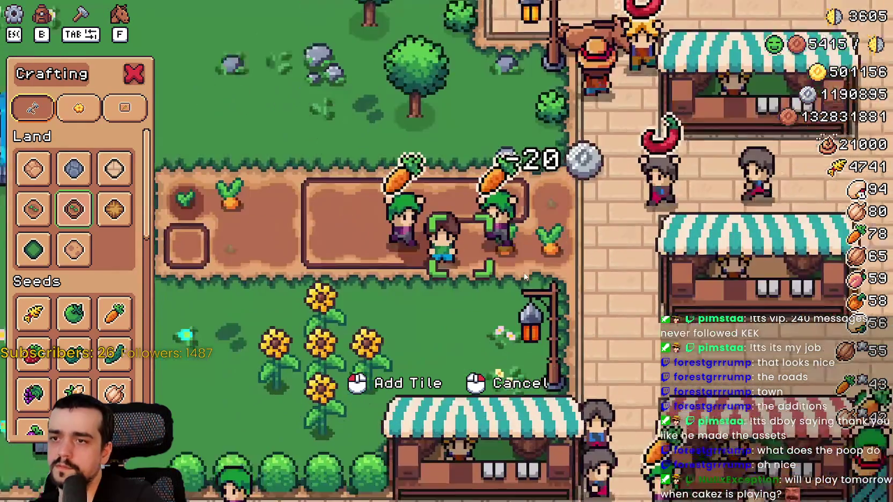
scroll(611, 292, up, 5)
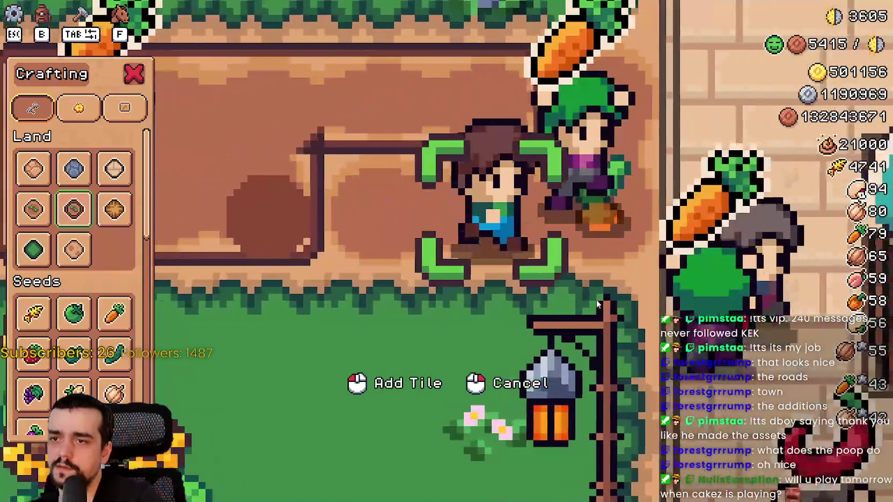
right_click(592, 297)
click(591, 297)
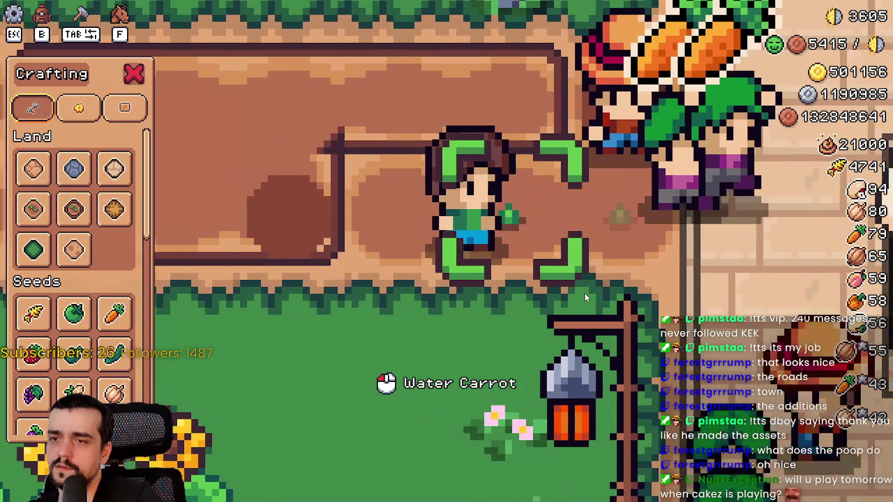
click(584, 293)
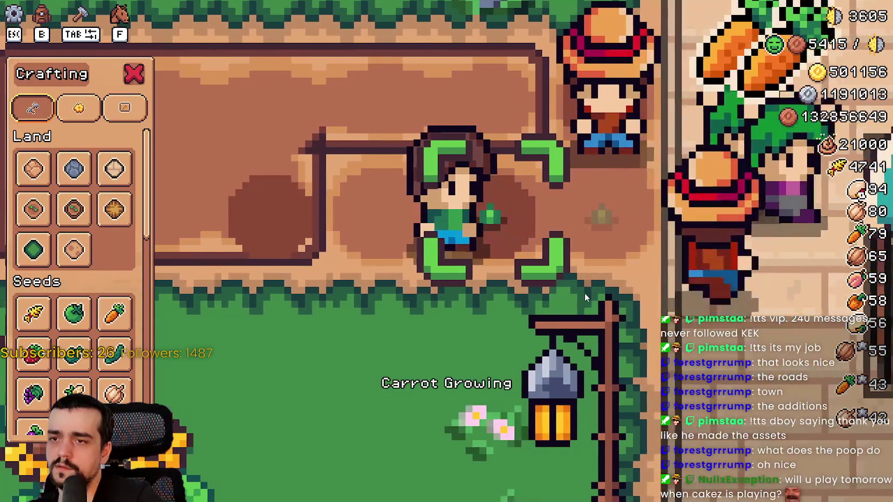
click(74, 208)
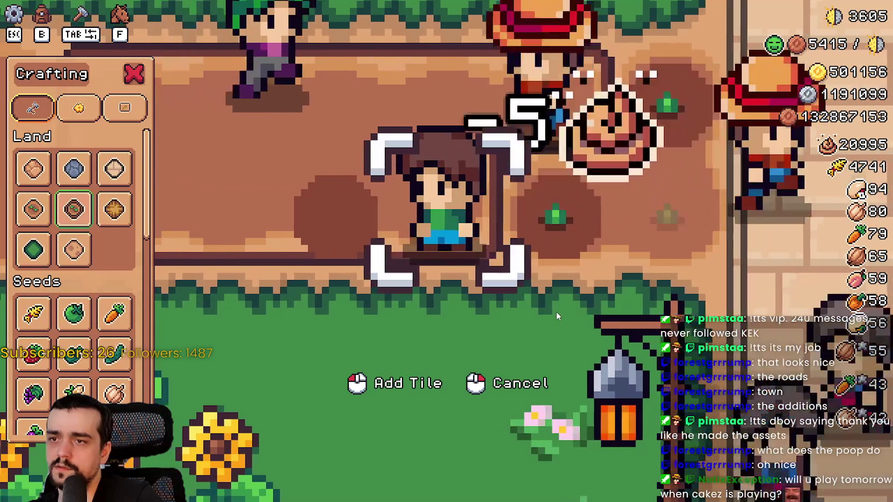
key(d)
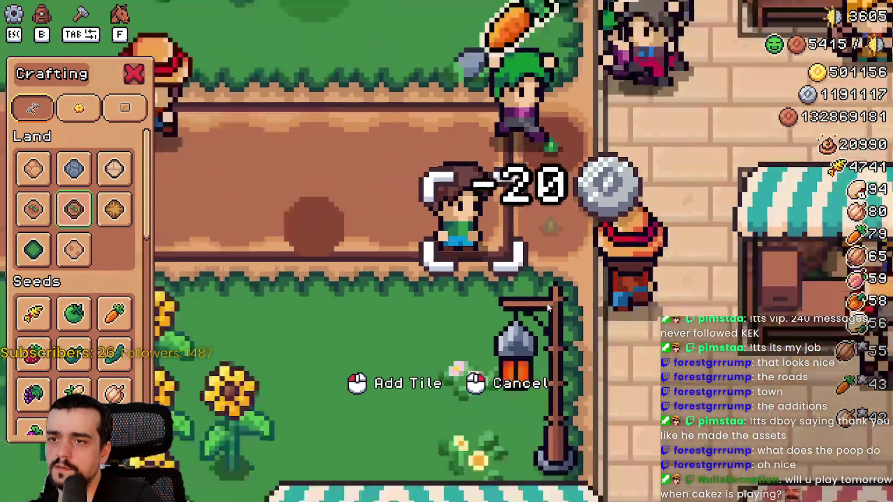
scroll(546, 303, down, 5)
scroll(547, 304, up, 5)
- Back in the script editor, save the scene with the caret on the queue_free() line
key(alt+Tab)
click(519, 234)
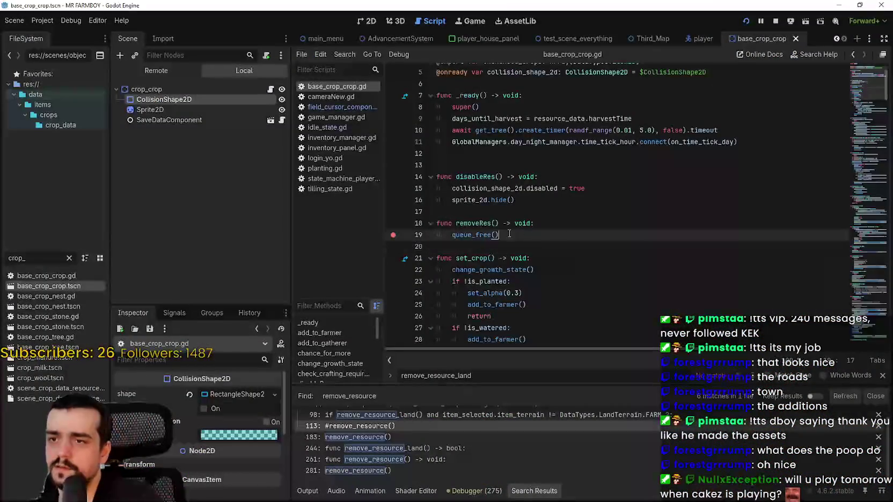
key(ctrl+s)
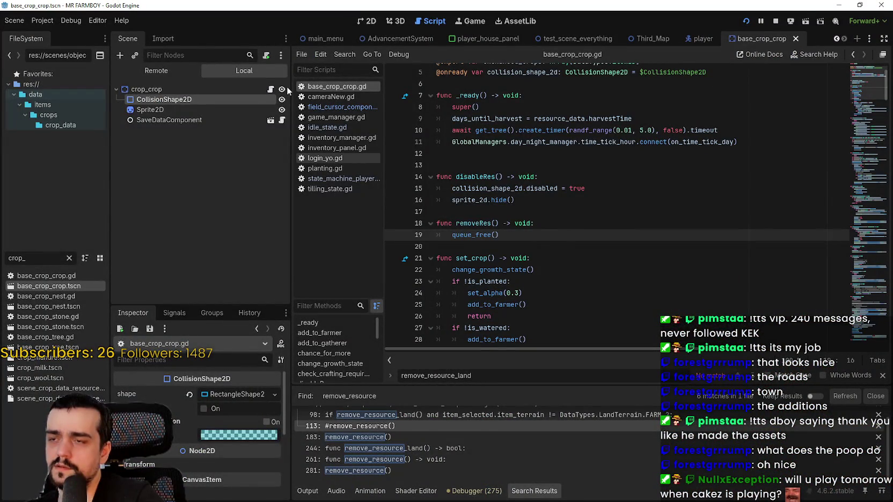
- In field_cursor_component.gd, jump to remove_resource_land, set a breakpoint there, then place land in the game
click(354, 108)
click(546, 142)
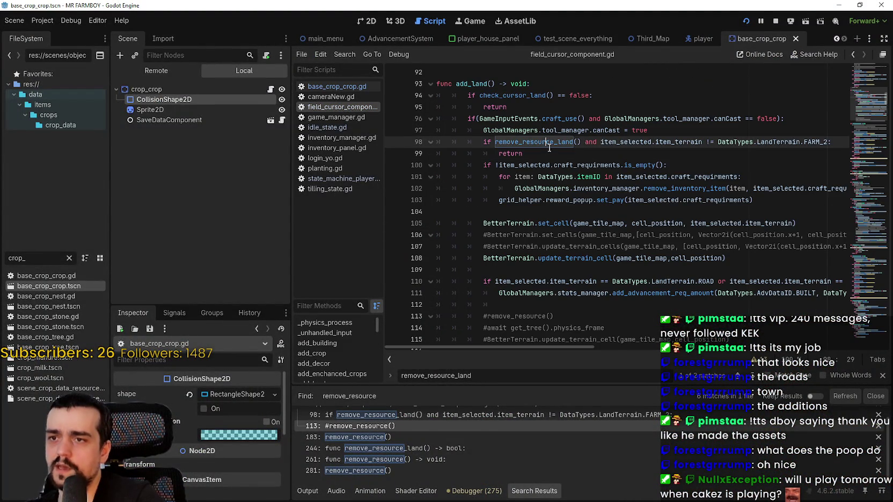
right_click(546, 142)
click(581, 294)
scroll(484, 147, down, 2)
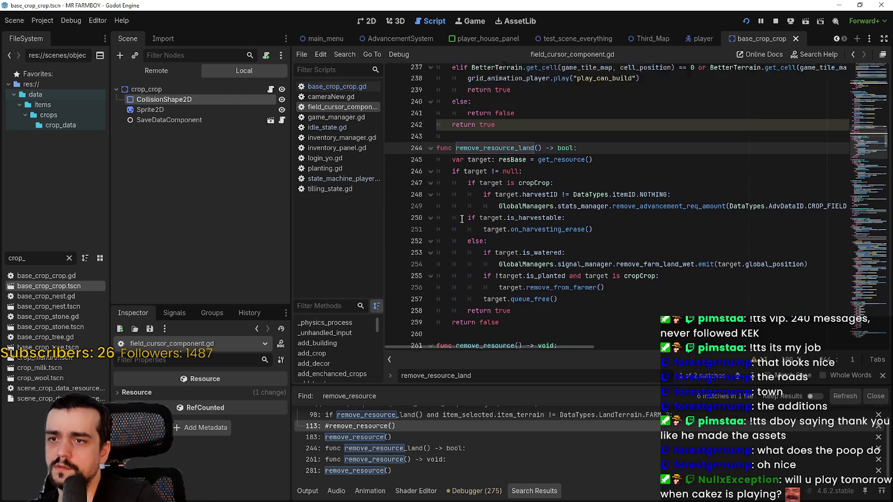
click(552, 144)
key(alt+Tab)
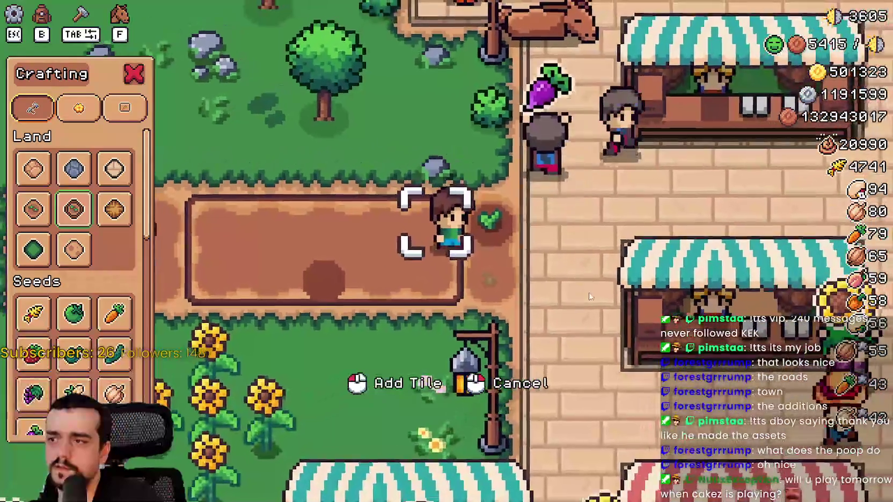
click(589, 296)
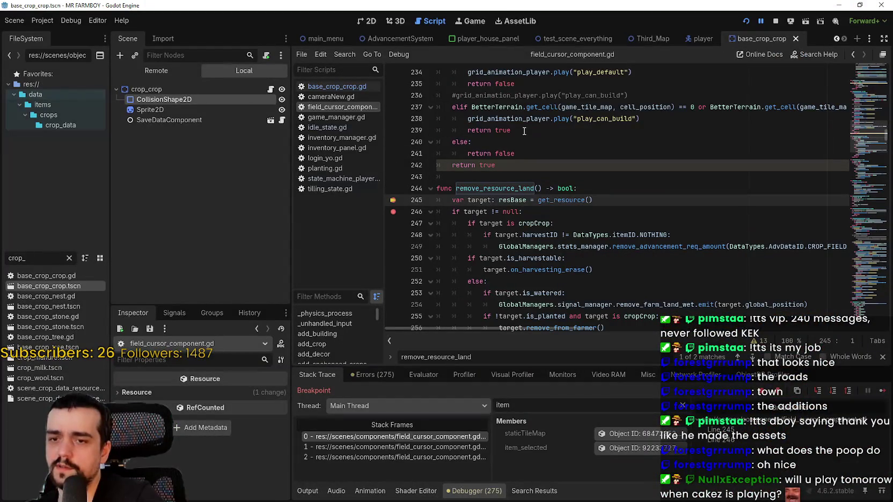
- Step through the debugger's stack frames and inspect the item_selected properties in add_land
click(380, 449)
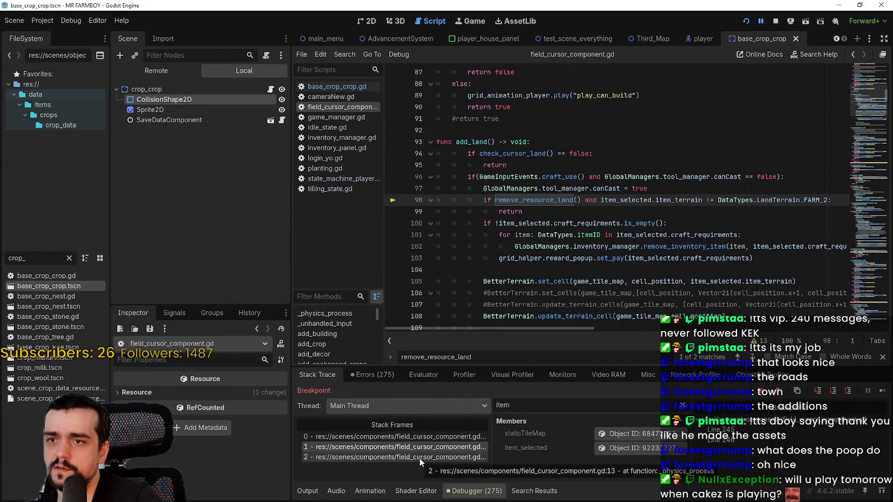
click(419, 457)
click(416, 445)
click(415, 436)
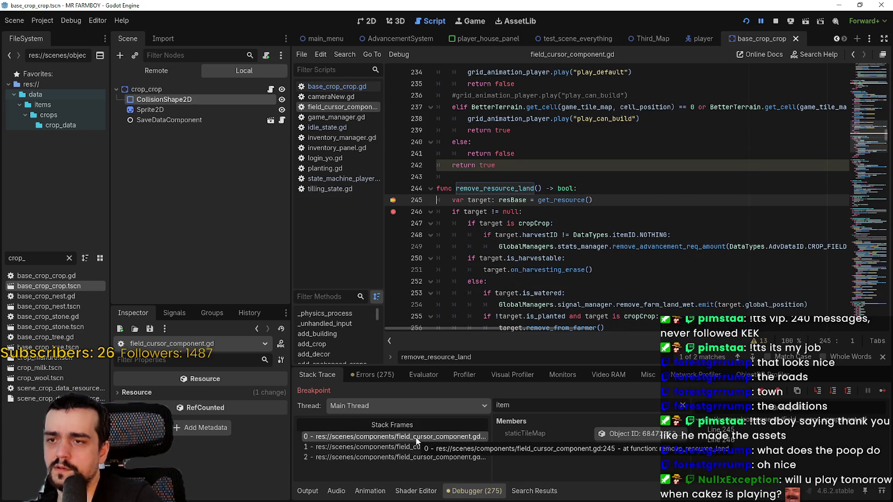
click(435, 447)
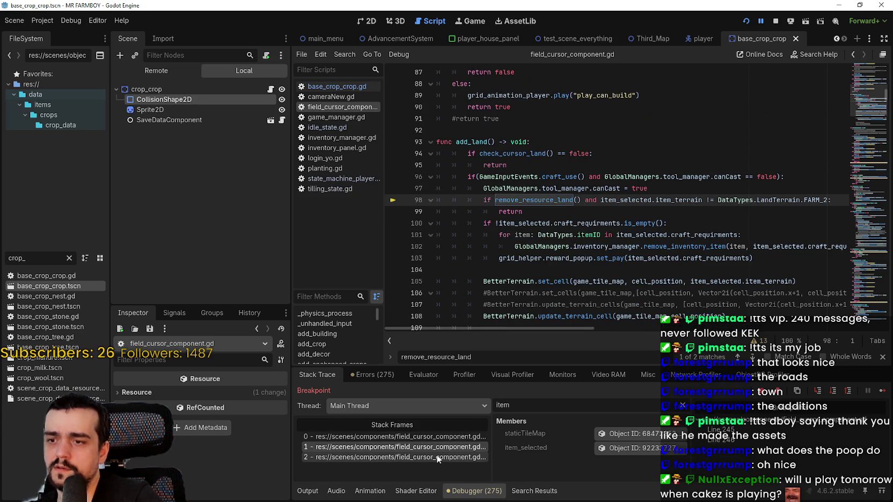
click(651, 451)
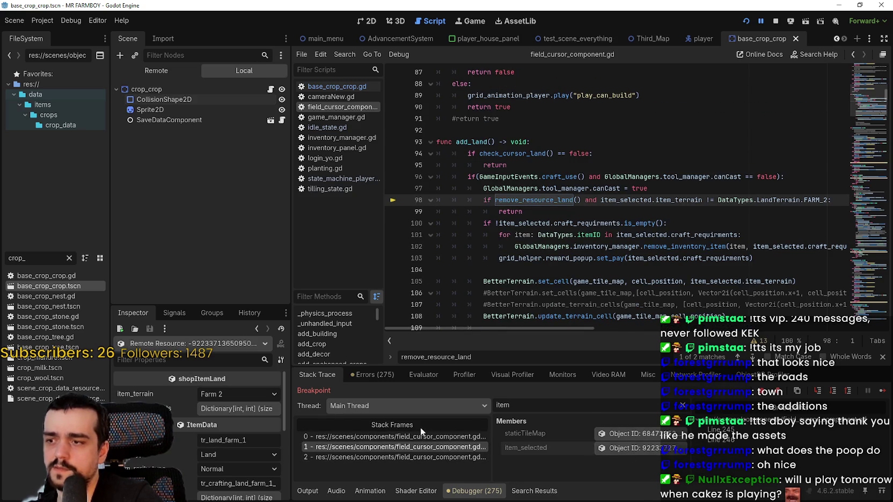
mouse_move(153, 396)
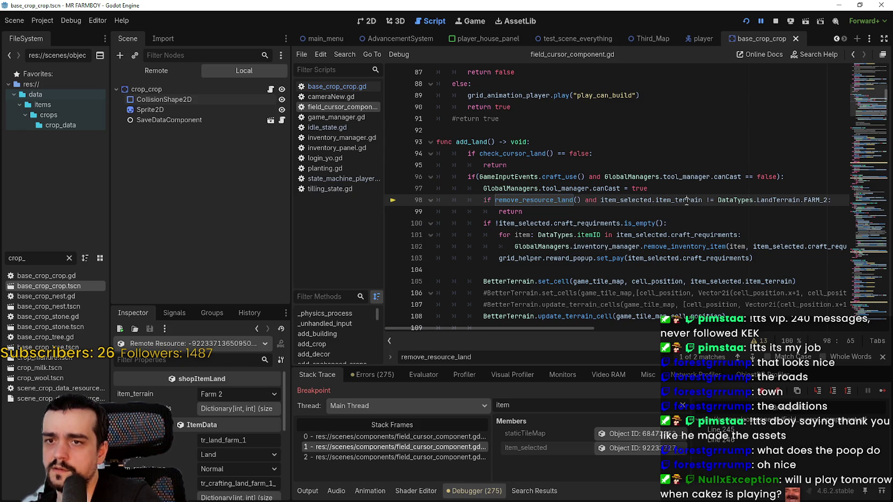
- Review the FARM_2 terrain comparison and the remove_resource_land call in add_land
drag(698, 200, 613, 197)
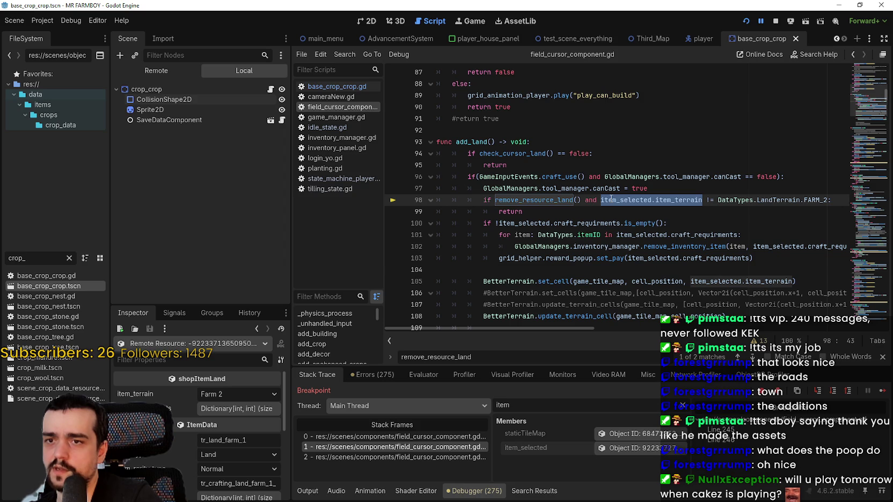
drag(601, 200, 827, 200)
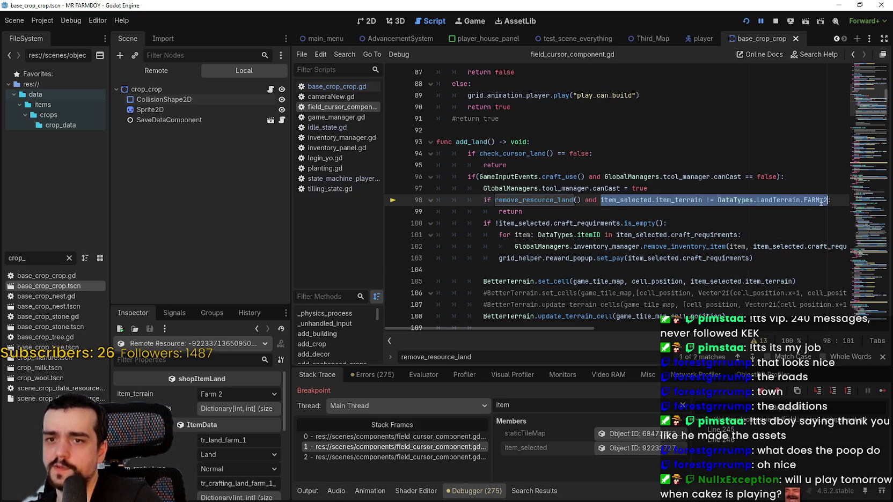
drag(522, 211, 421, 202)
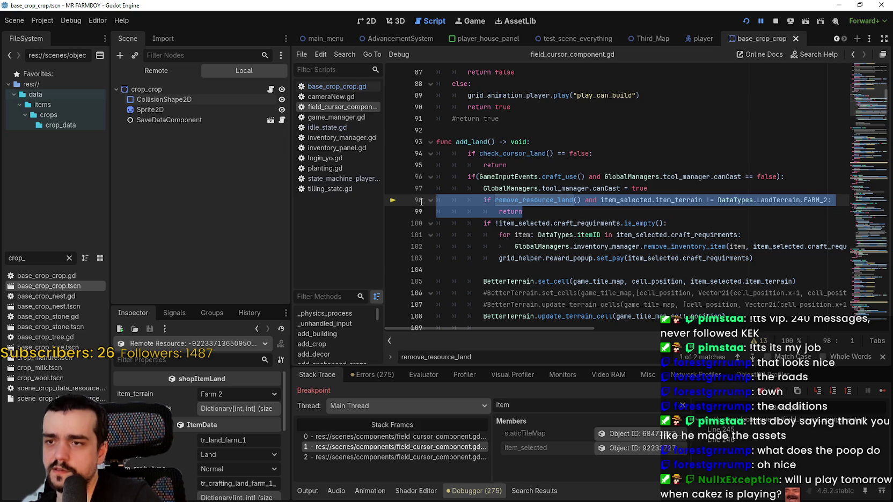
drag(421, 202, 609, 205)
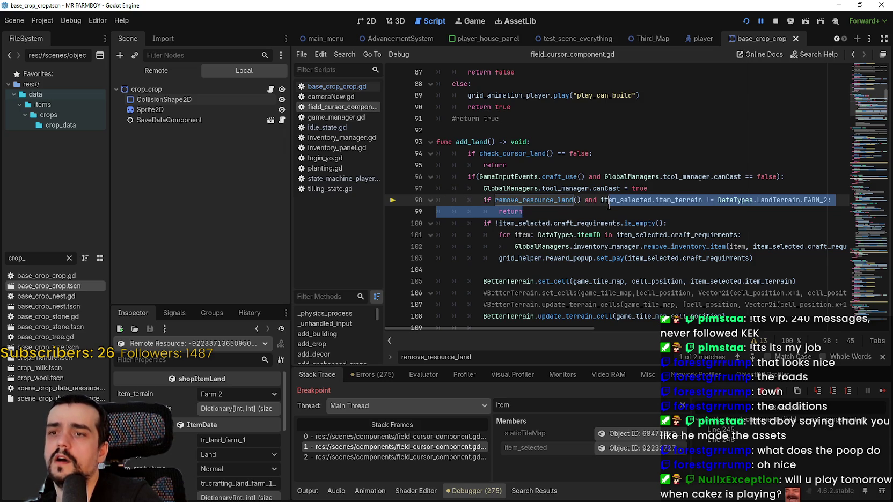
mouse_move(494, 200)
mouse_down()
mouse_move(600, 200)
mouse_move(571, 200)
mouse_move(595, 200)
mouse_move(583, 199)
mouse_up()
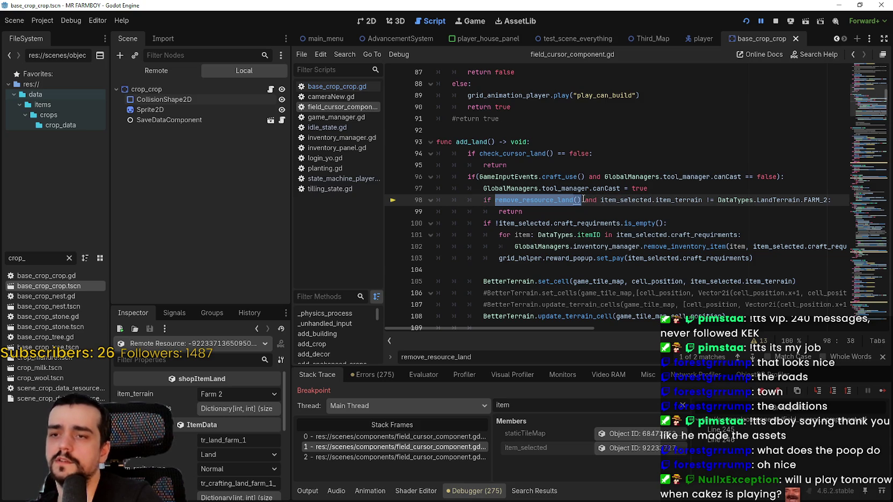
- Review the watered-tile check and its return false line in the remove_resource_land frame
click(394, 436)
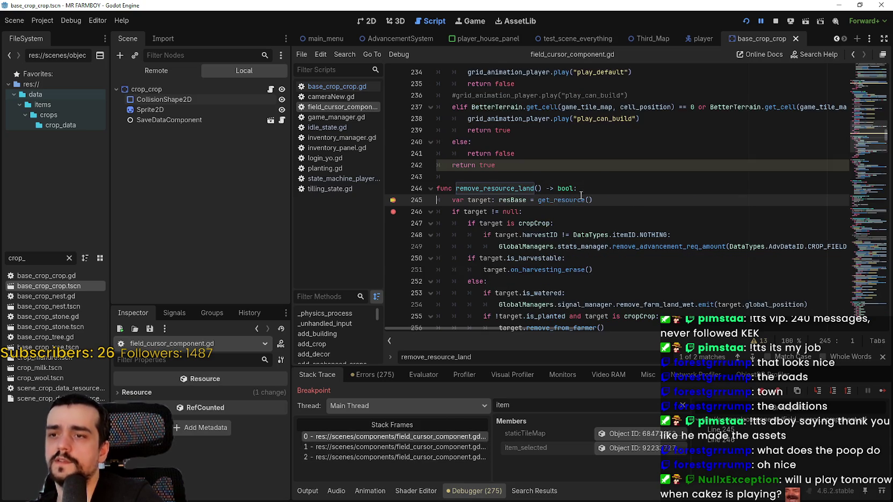
scroll(582, 190, down, 1)
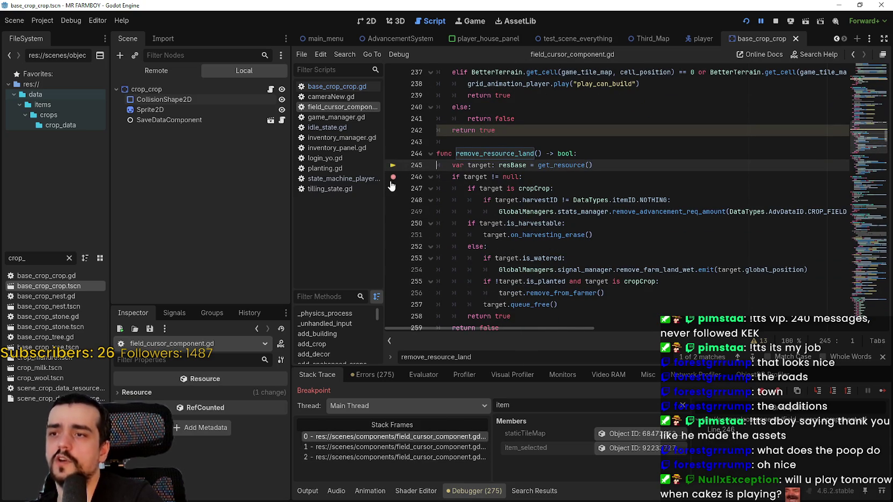
click(590, 258)
scroll(576, 215, down, 2)
click(576, 203)
click(575, 258)
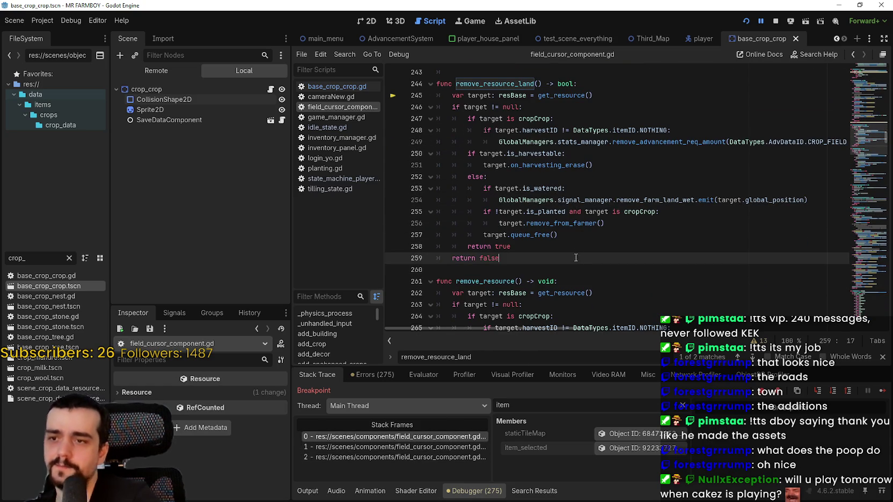
click(418, 447)
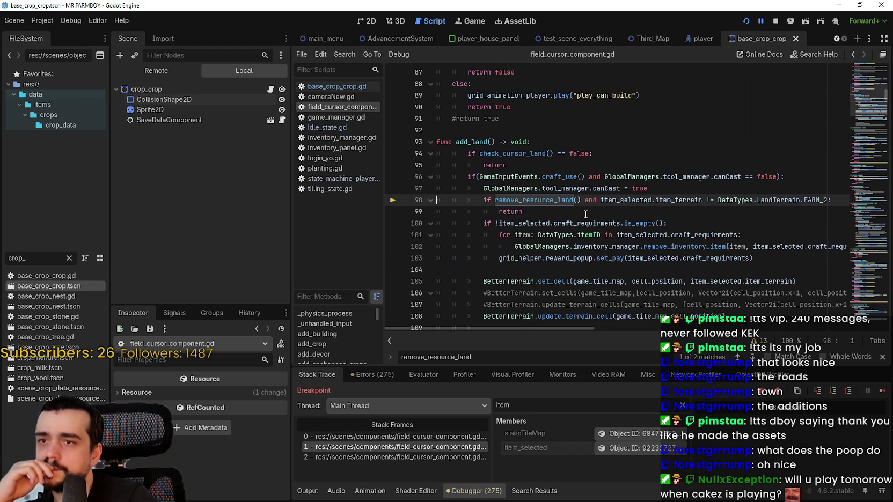
- Insert line 98 'if item_selected.item_terrain != DataTypes.LandTerrain.FARM_2:' above the remove_resource_land check
click(529, 199)
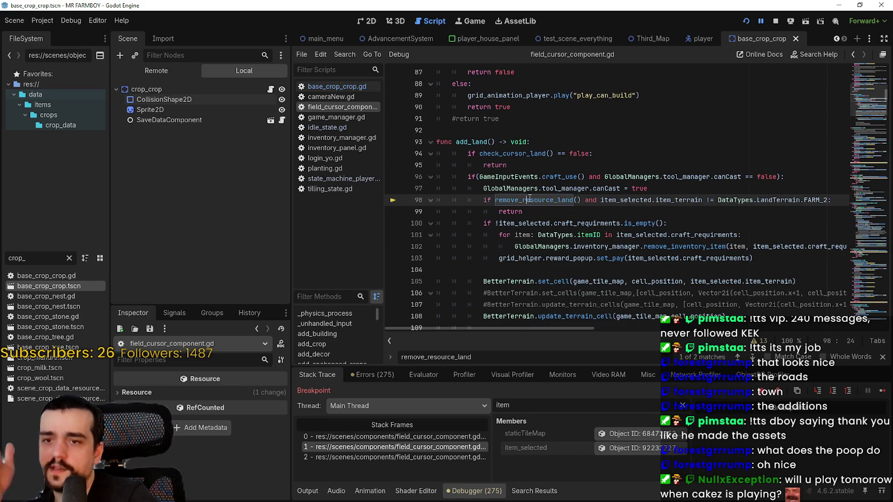
double_click(560, 200)
drag(830, 199, 601, 200)
key(ctrl+c)
click(660, 192)
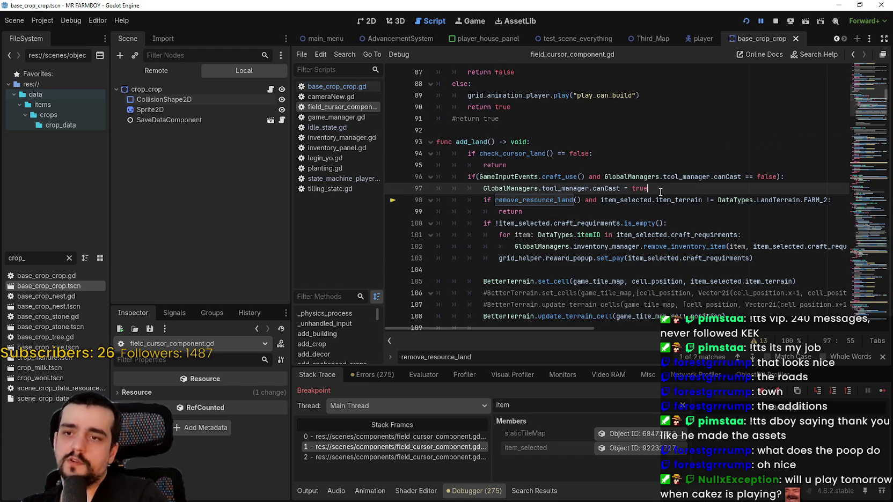
key(Return)
text(if)
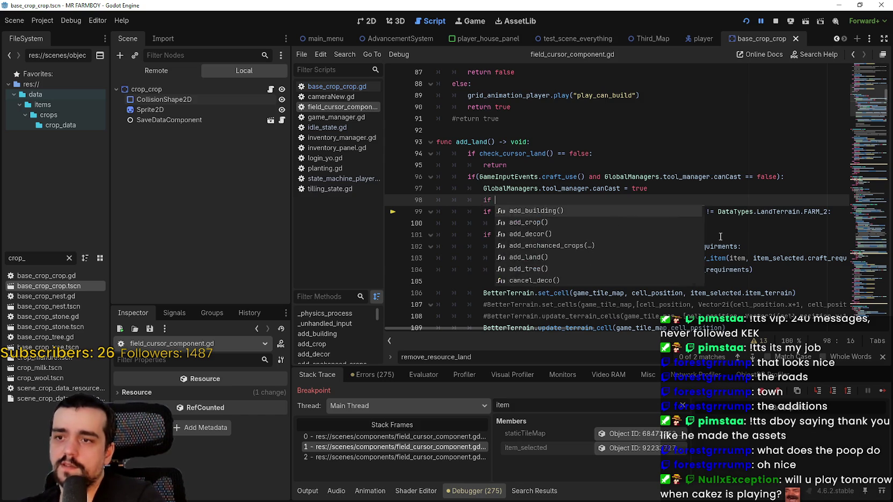
key(ctrl+v)
text(:)
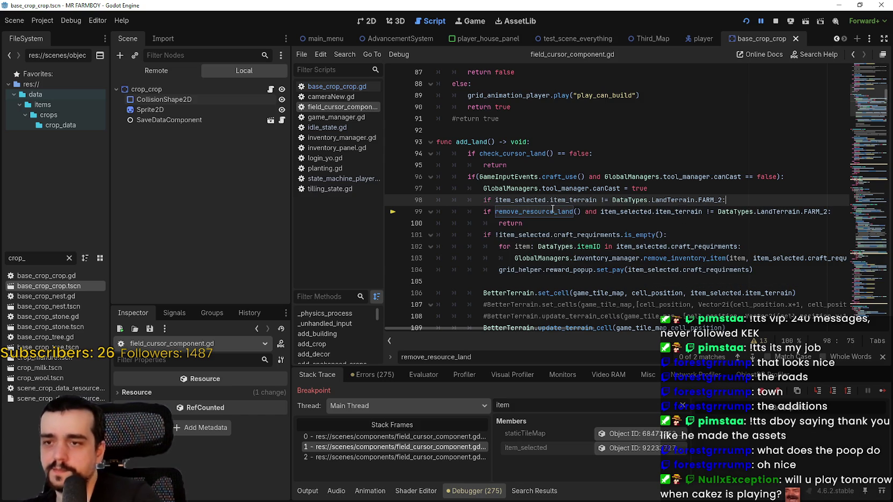
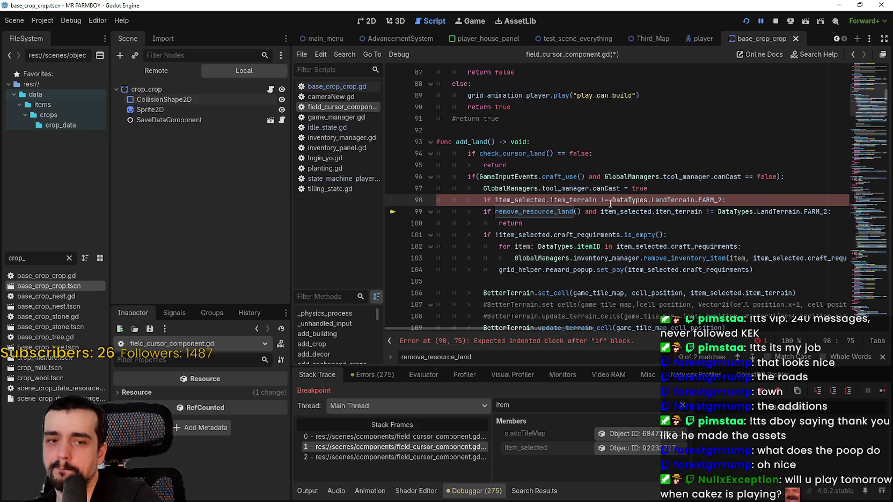
- Delete the FARM_2 if-line and the 'and item_terrain != FARM_2' clause from add_land
drag(725, 200, 471, 197)
key(BackSpace)
key(Tab)
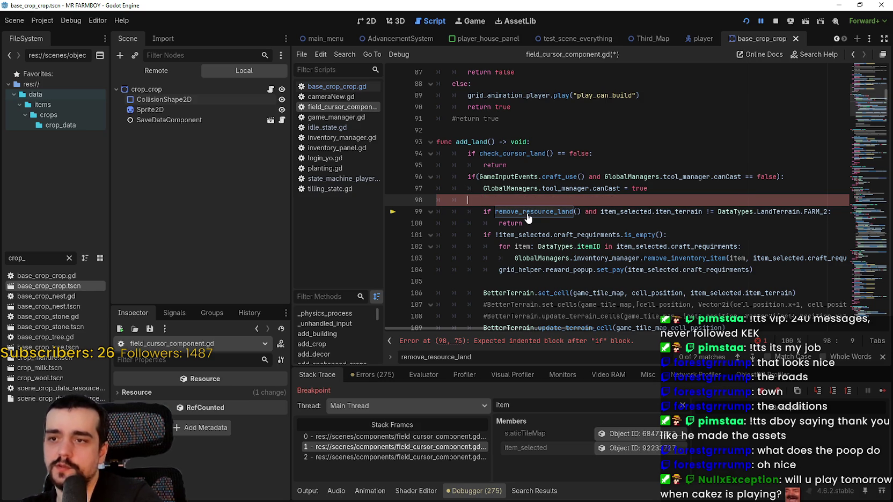
key(BackSpace)
key(BackSpace)
key(BackSpace)
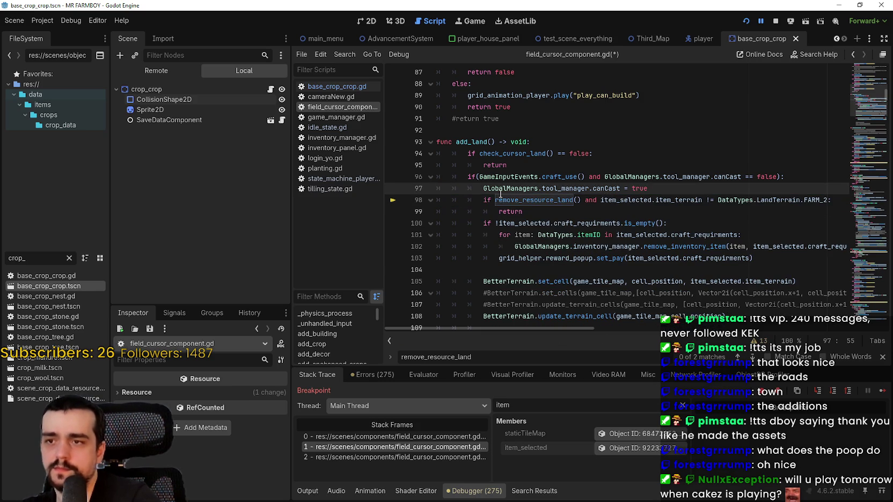
click(821, 199)
drag(828, 199, 584, 200)
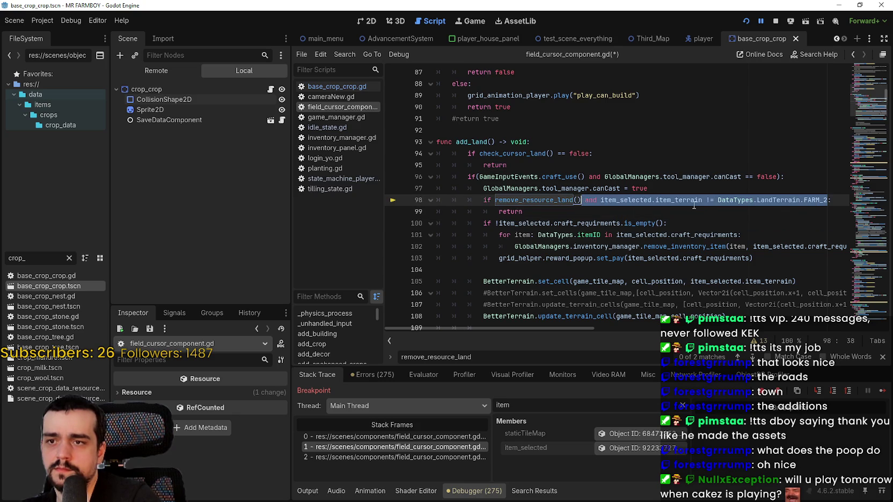
key(BackSpace)
- Jump to remove_resource_land through stack frame 0 and start a new line at its top
click(437, 437)
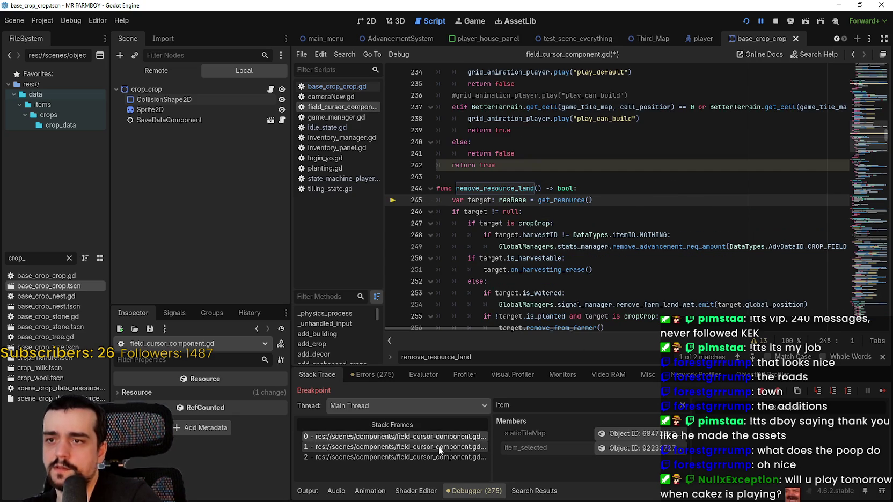
key(Down)
click(580, 189)
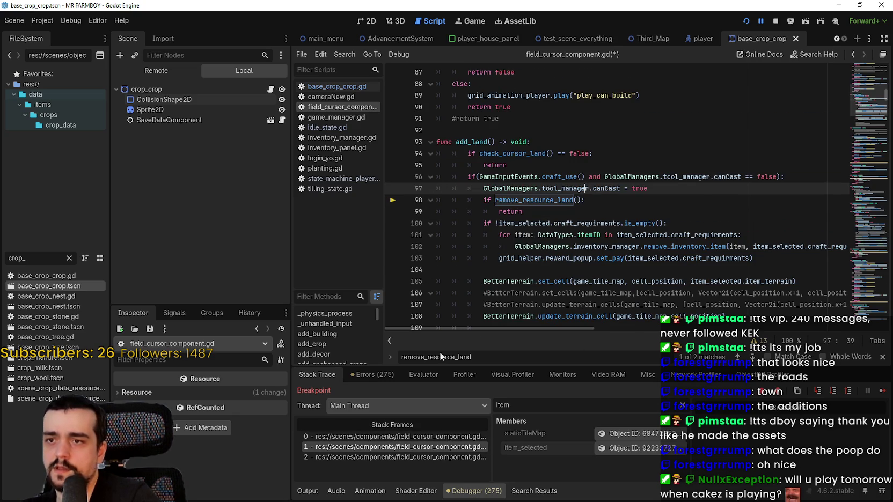
click(436, 435)
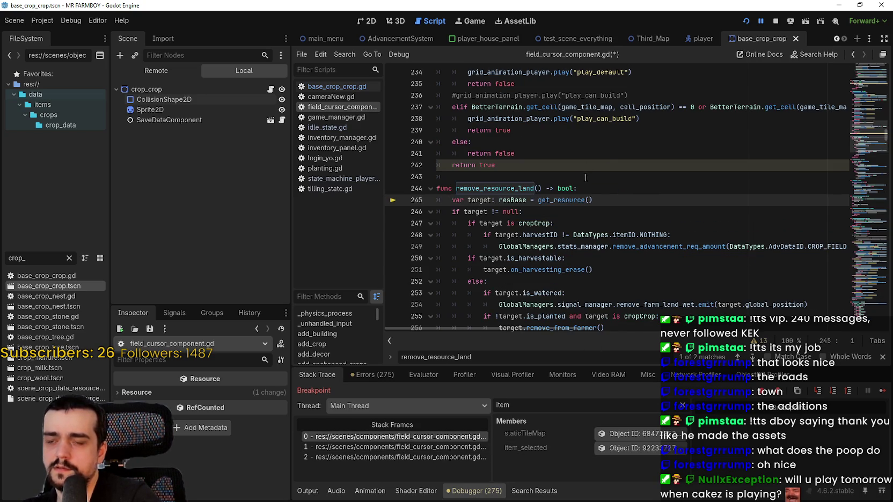
click(621, 186)
key(Return)
text(if item_selected.item_terrain != DataTypes.LandTerrain.FARM_2:)
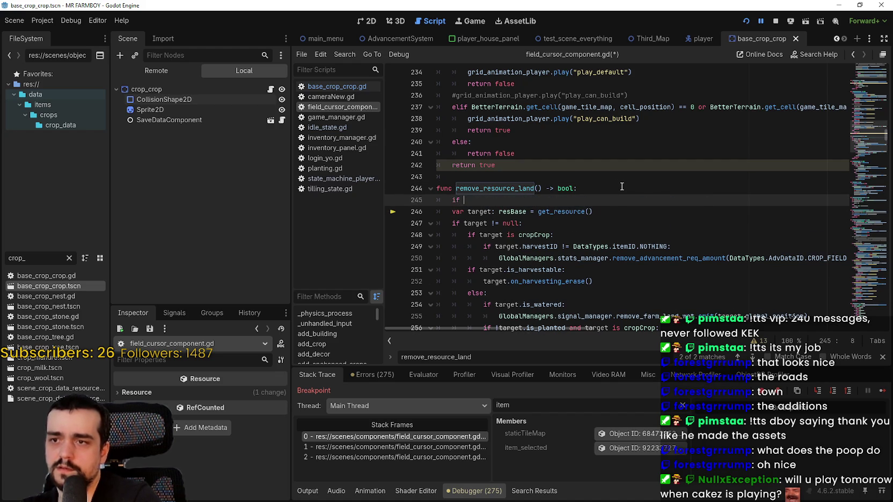
- Add 'if item_selected and item_selected.item_terrain == DataTypes.LandTerrain.FARM_2: return false', then resume the game
key(Return)
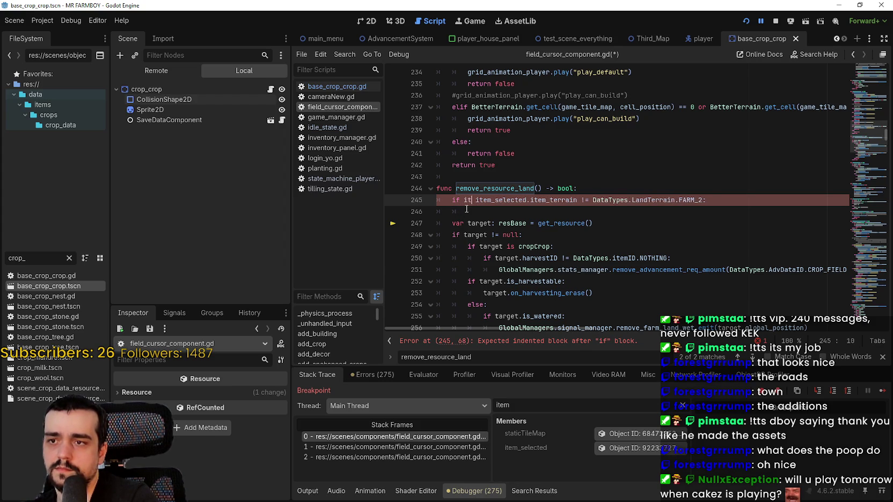
text(_selected and)
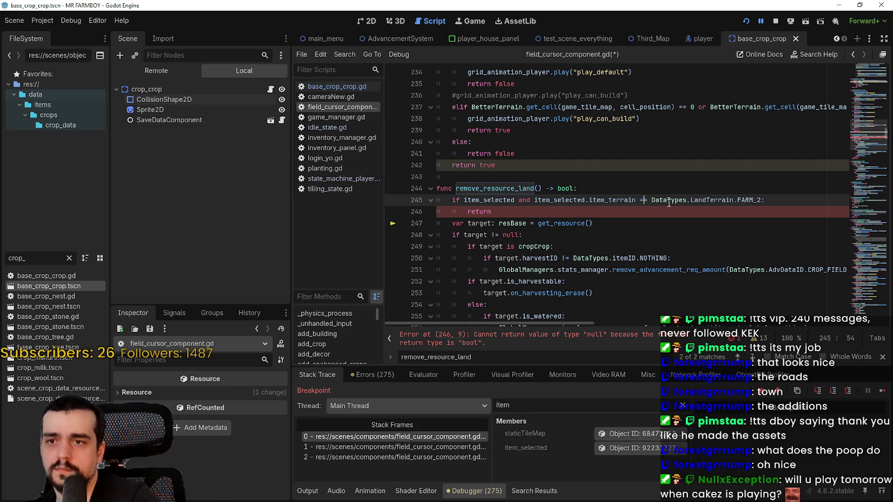
click(531, 211)
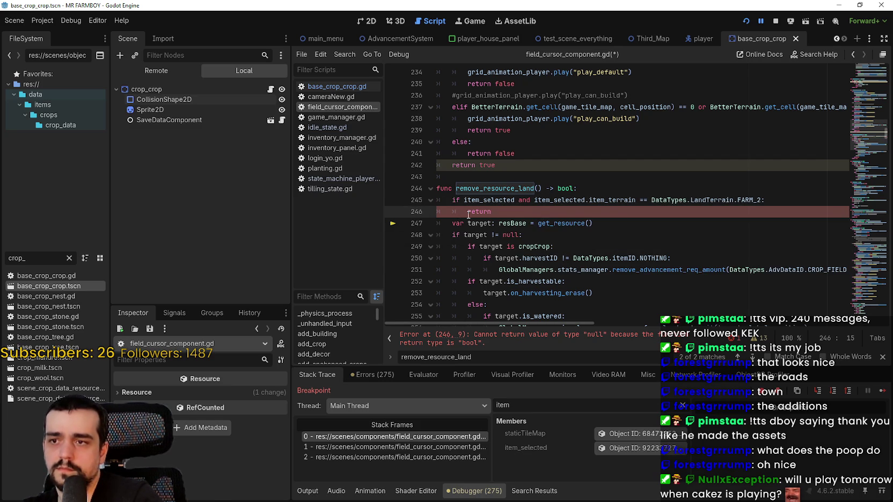
scroll(469, 217, down, 4)
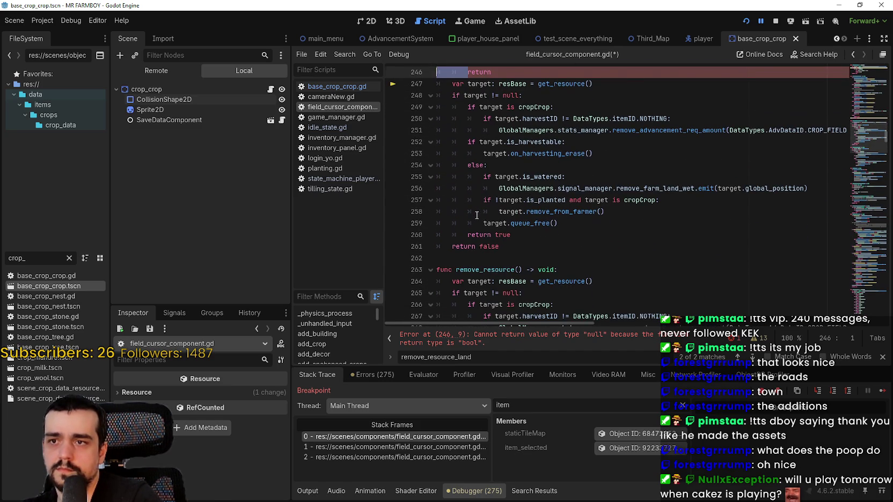
scroll(486, 260, up, 1)
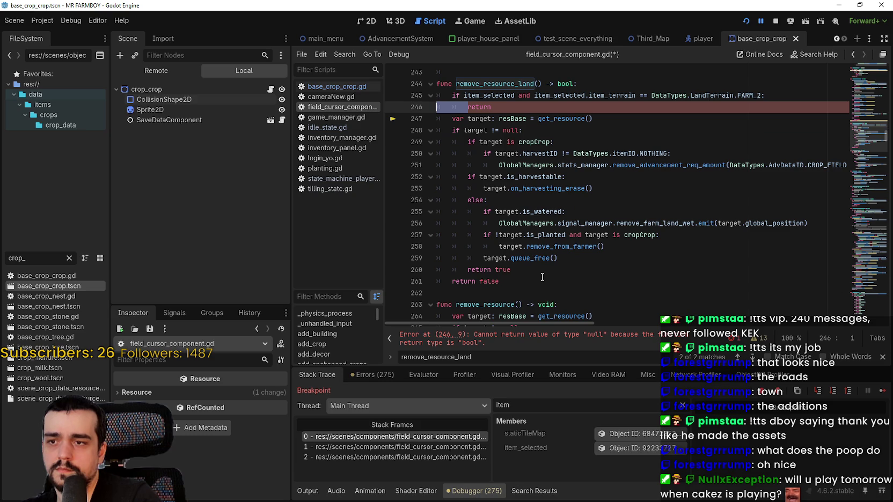
scroll(537, 257, down, 2)
scroll(505, 197, up, 3)
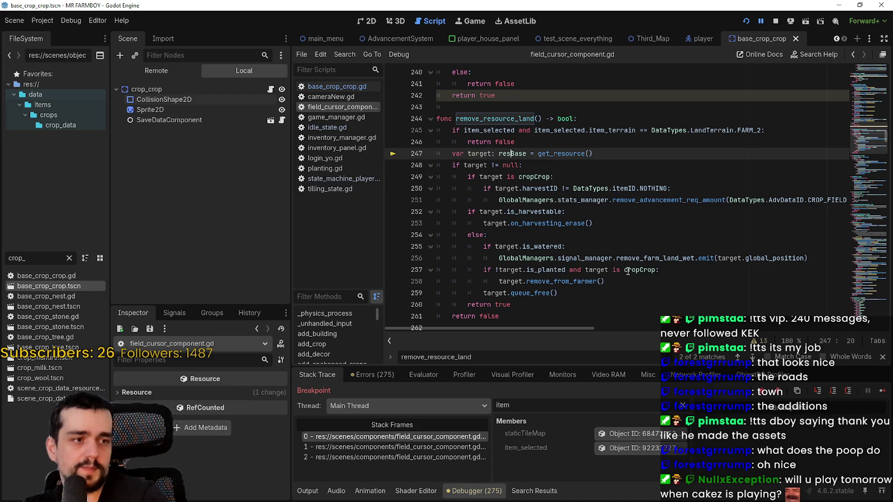
click(882, 393)
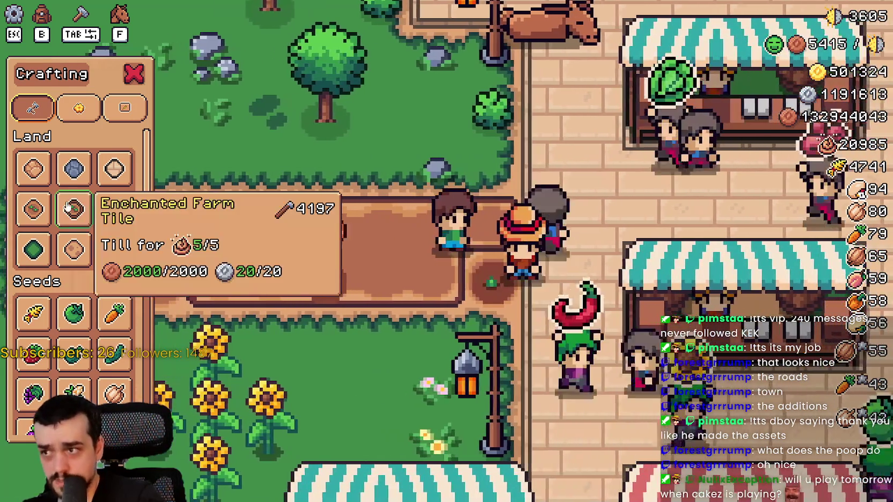
- Place several Enchanted Farm Tiles along the plot beside the town path
click(74, 208)
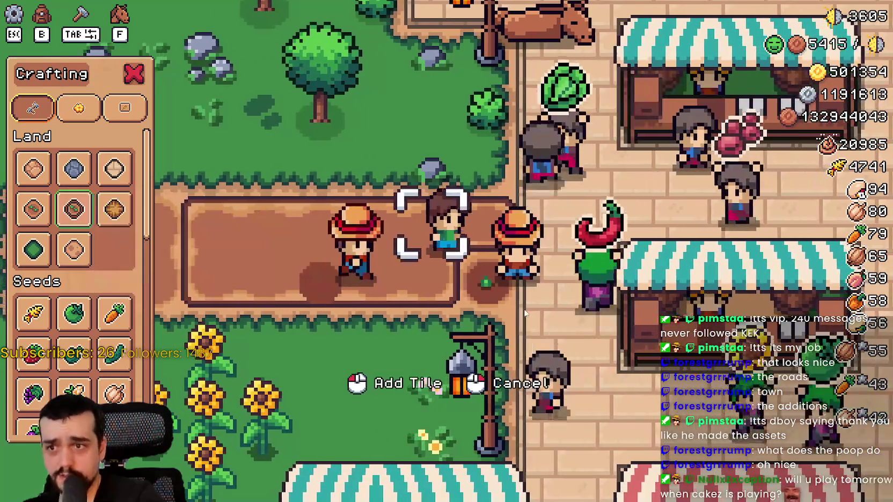
key(a)
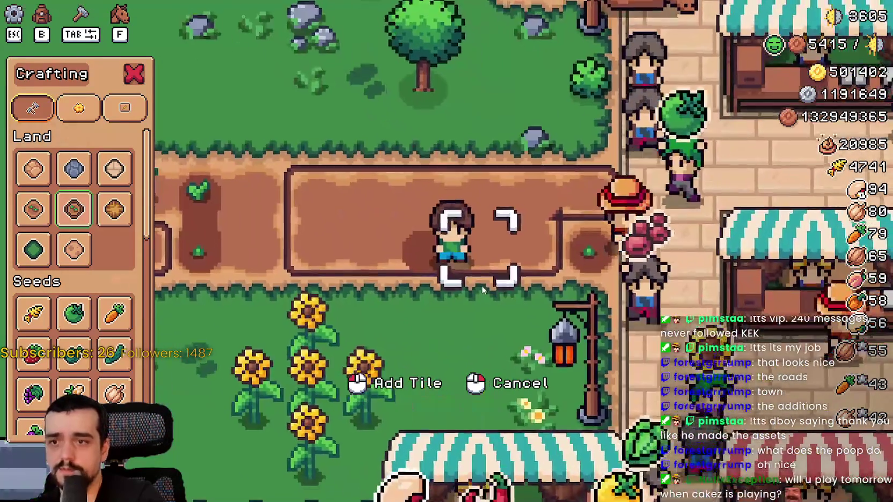
click(73, 250)
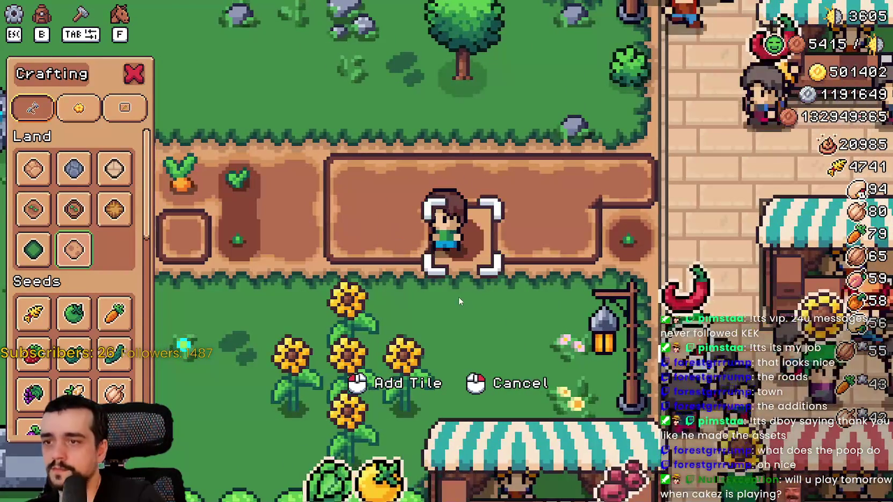
click(73, 209)
click(506, 293)
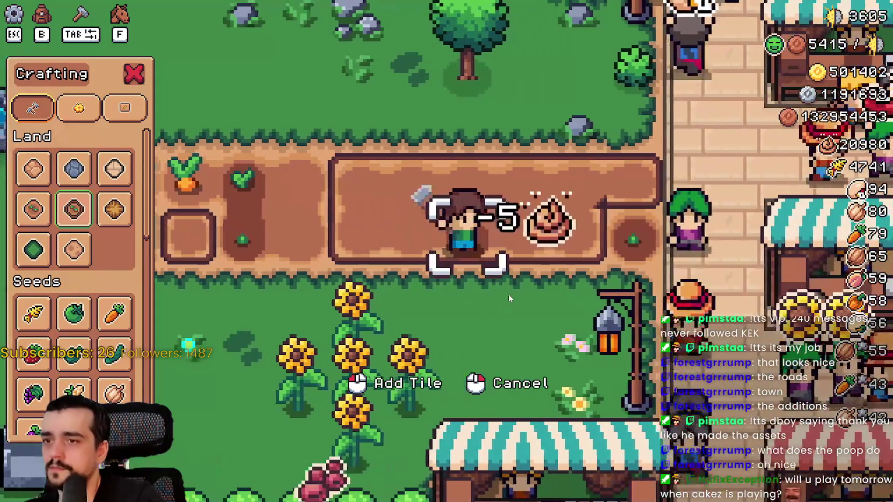
key(d)
key(d)
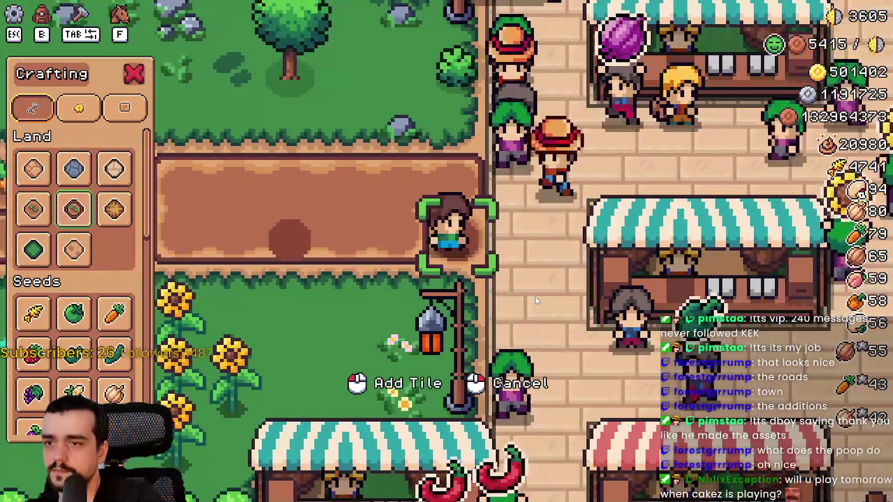
key(a)
click(535, 295)
scroll(534, 290, up, 2)
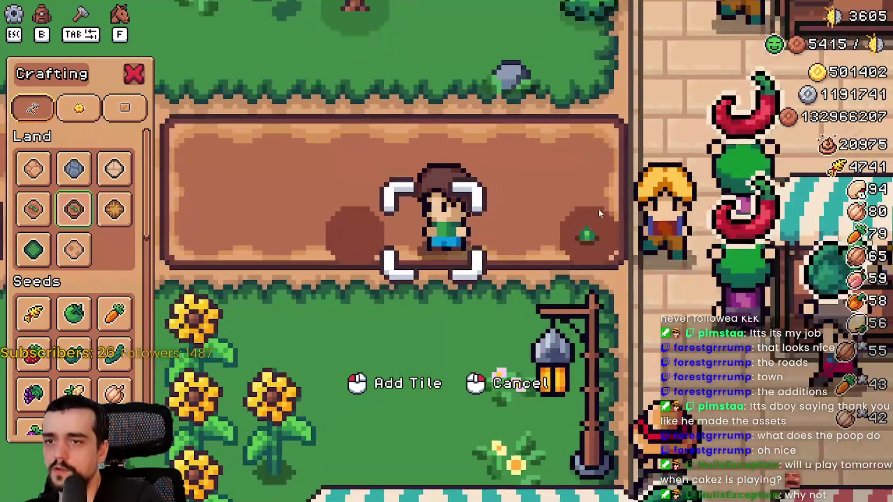
scroll(572, 210, down, 2)
key(a)
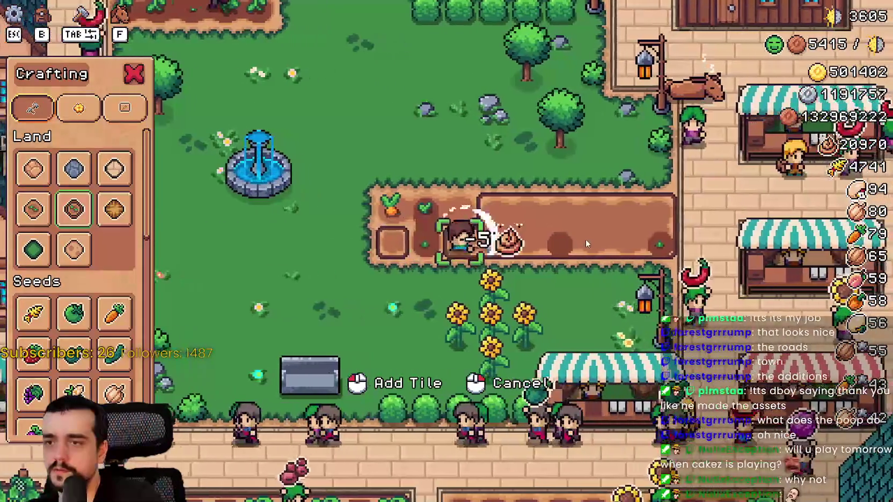
scroll(580, 237, up, 2)
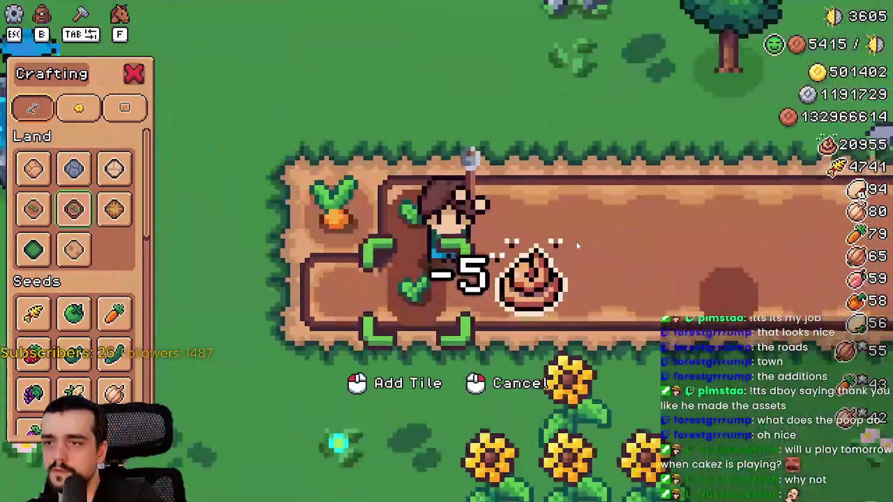
scroll(570, 241, down, 3)
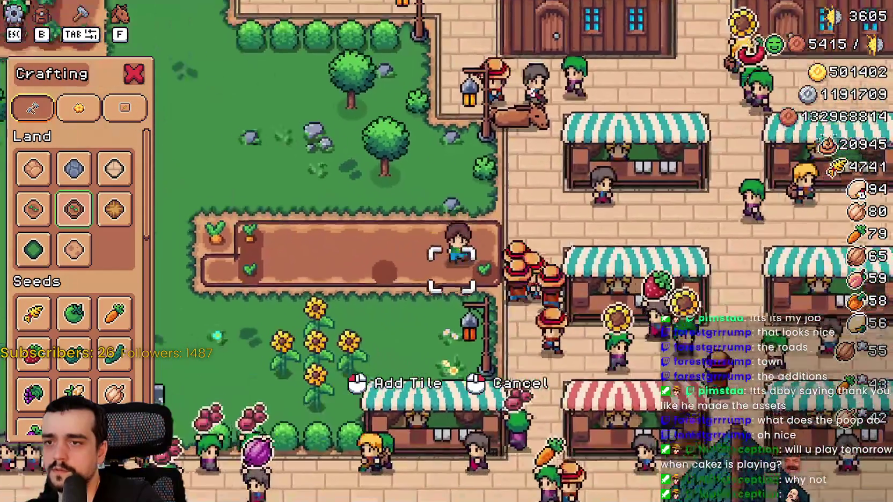
scroll(568, 239, up, 3)
click(568, 240)
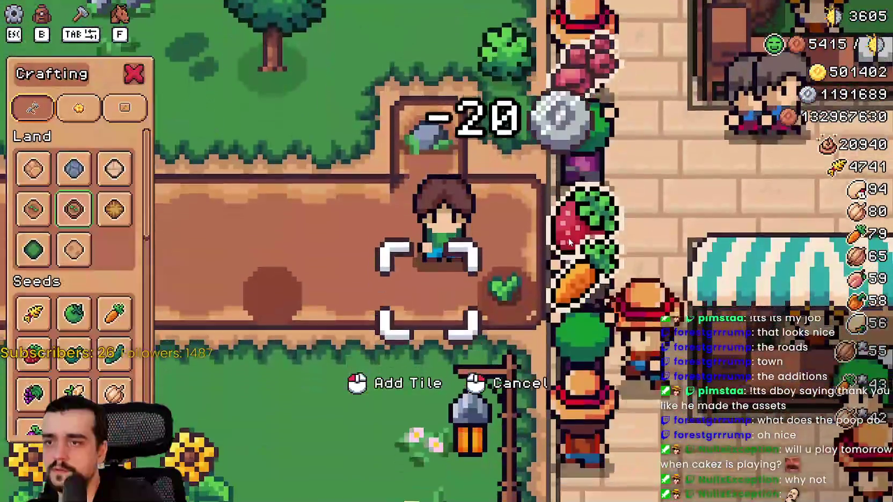
- Walk the farmer around the plot to its town-side end
key(w)
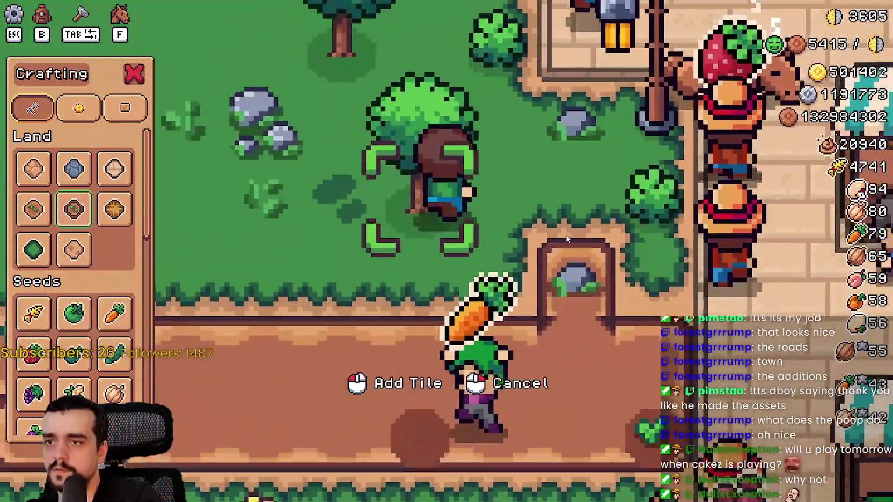
key(a)
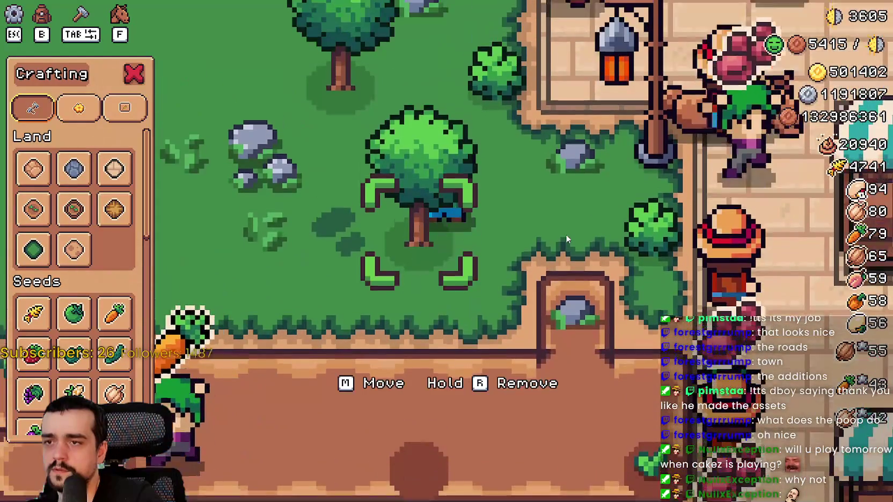
key(s)
key(a)
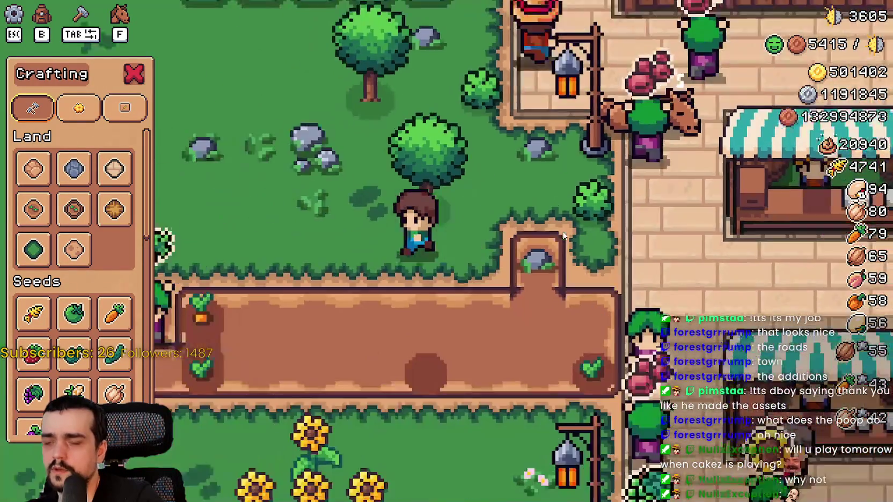
scroll(559, 235, down, 2)
key(w)
key(s)
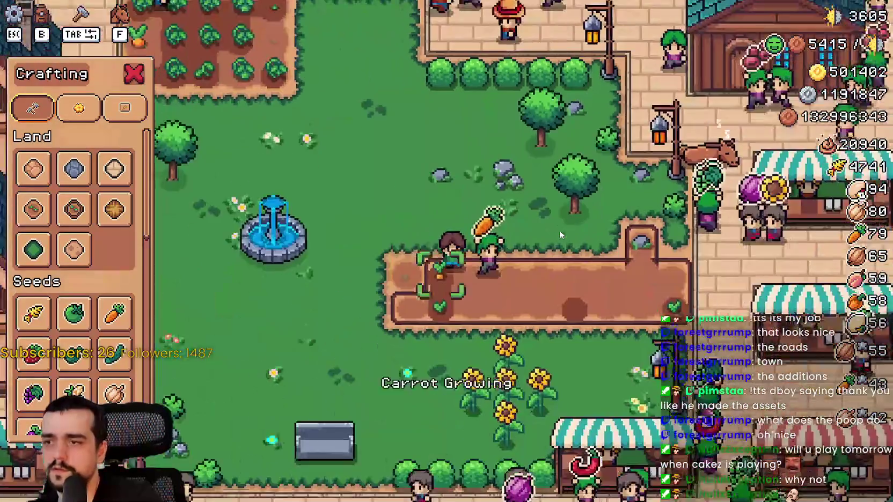
scroll(559, 230, down, 1)
key(d)
scroll(560, 230, up, 3)
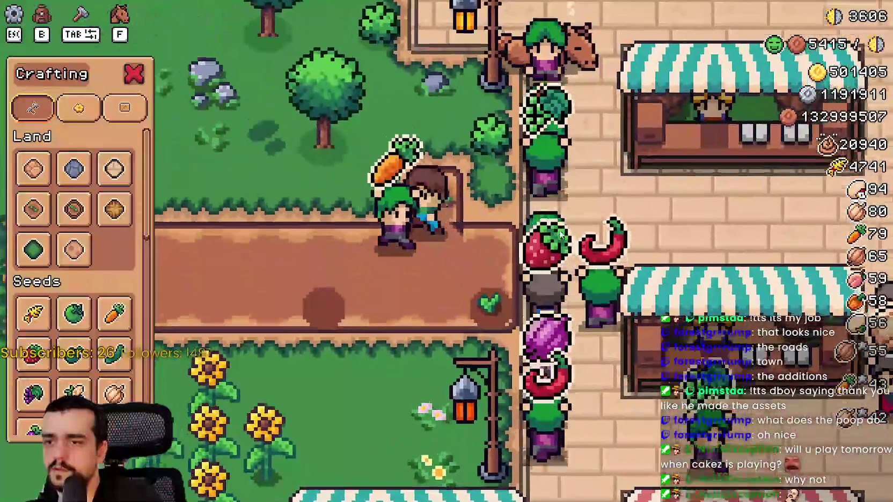
key(a)
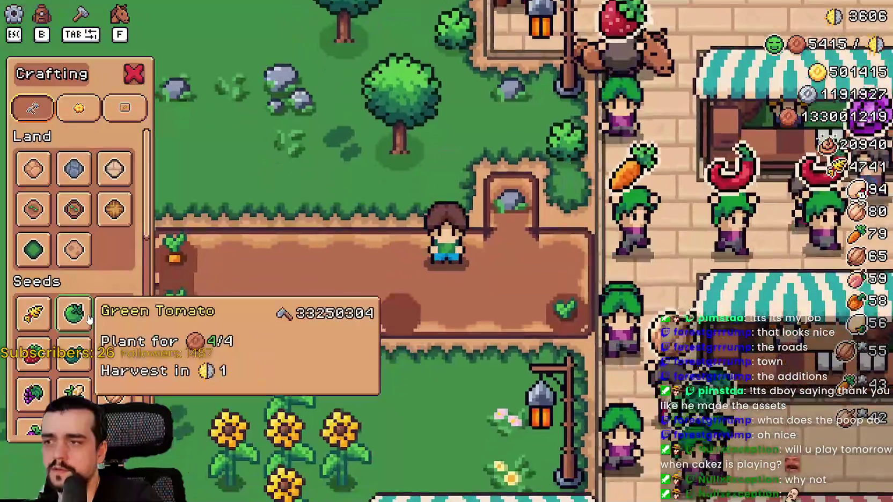
- Select carrot seeds, walk toward town, and cancel the planting prompt
click(115, 314)
key(d)
key(w)
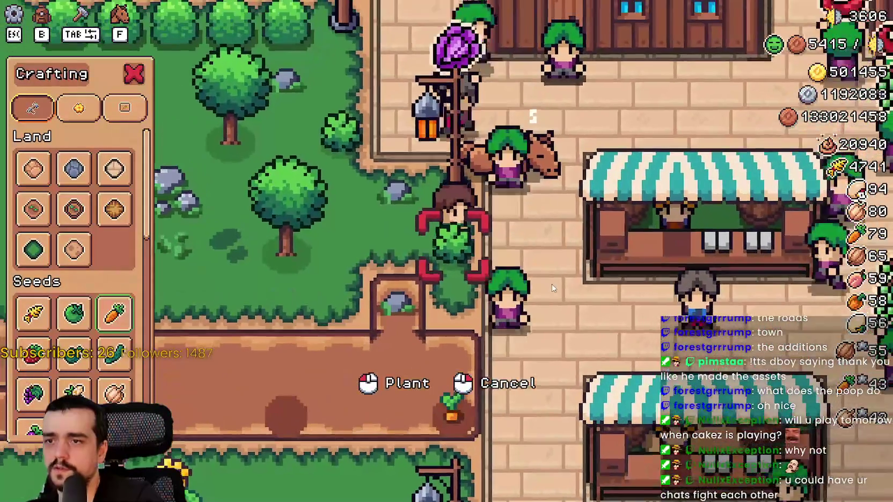
right_click(552, 285)
- Harvest the grown carrot, then plant and water a new carrot in the emptied plot
key(s)
key(a)
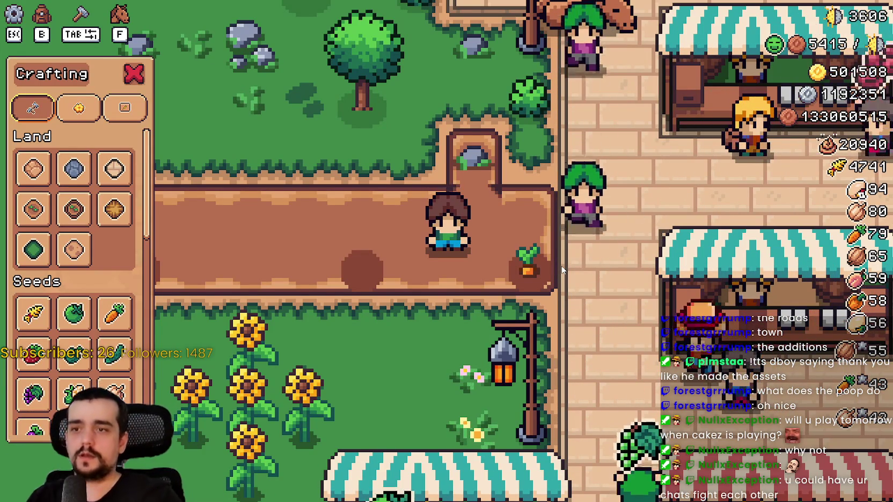
key(d)
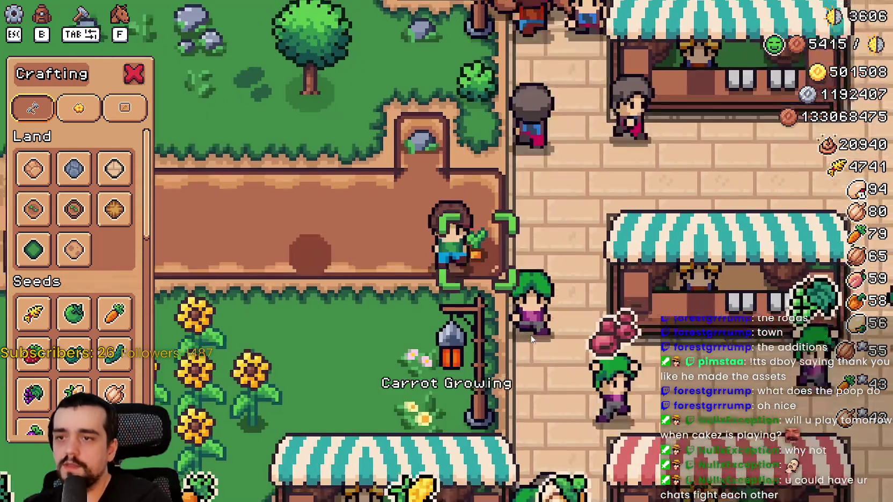
scroll(391, 102, up, 3)
scroll(536, 204, down, 2)
click(535, 204)
scroll(589, 242, down, 1)
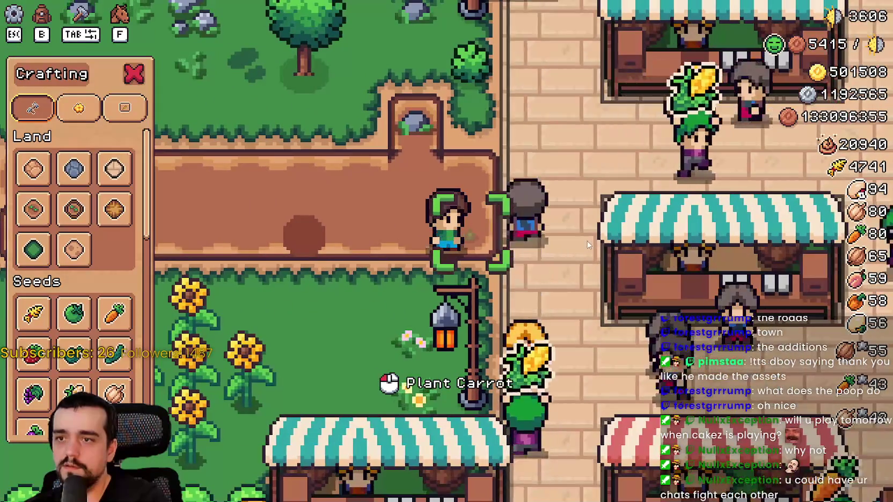
click(592, 252)
click(599, 263)
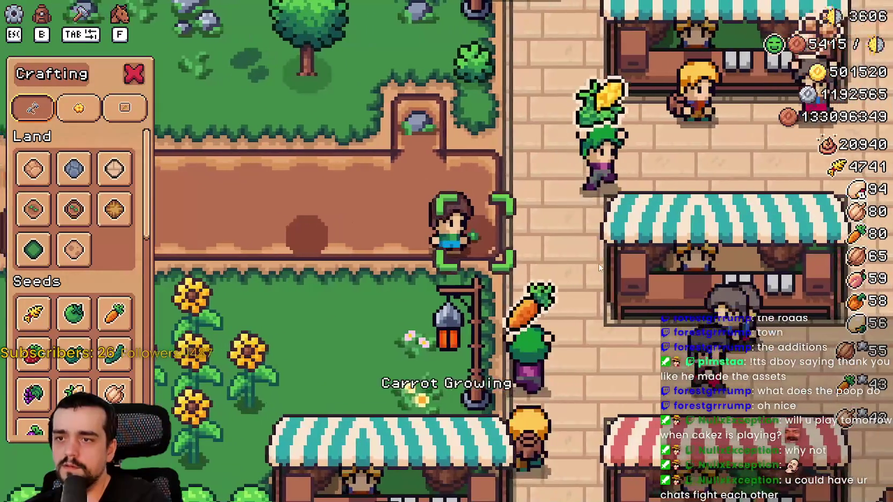
- Walk to the path's left end and harvest the carrot there
scroll(596, 241, down, 2)
key(a)
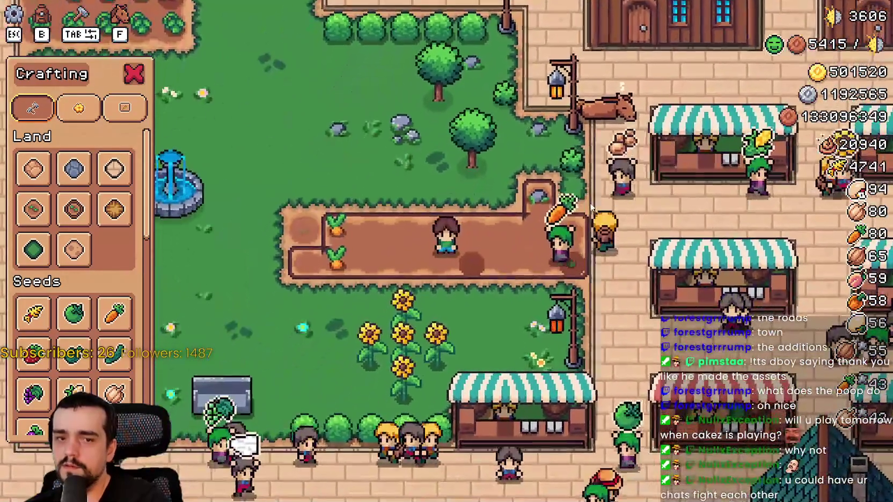
key(a)
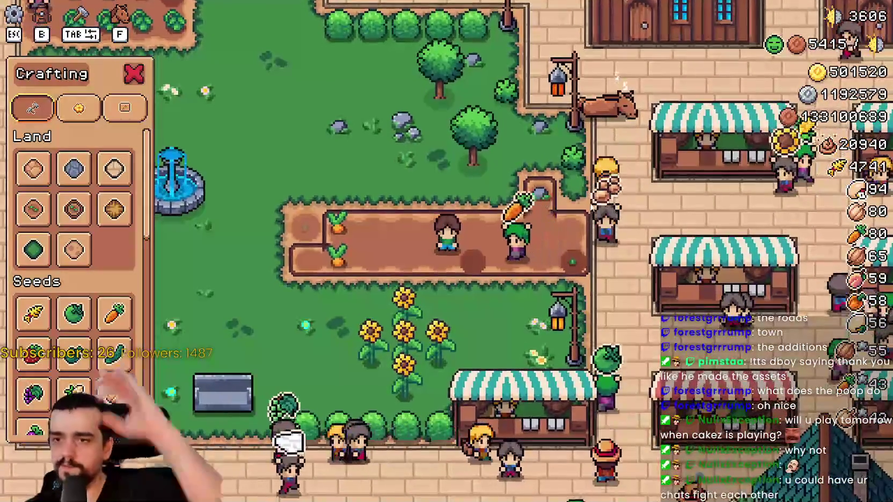
scroll(591, 209, up, 3)
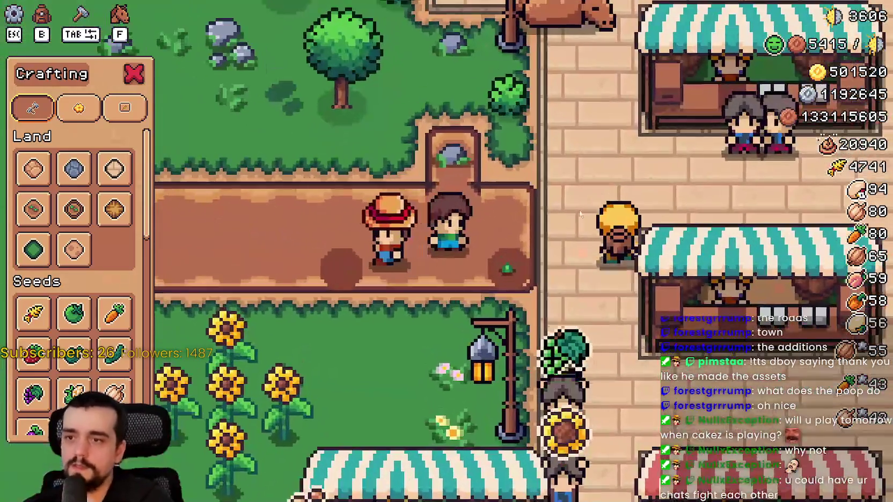
scroll(580, 213, down, 3)
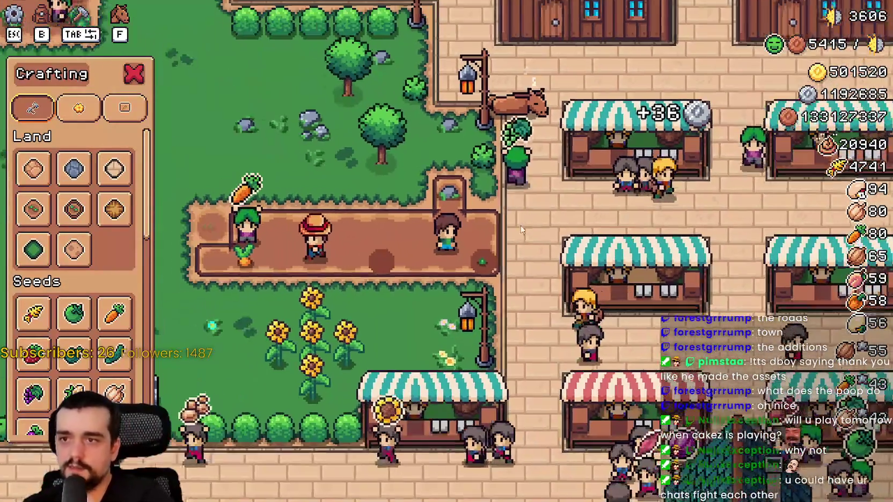
scroll(537, 255, up, 5)
scroll(537, 249, down, 3)
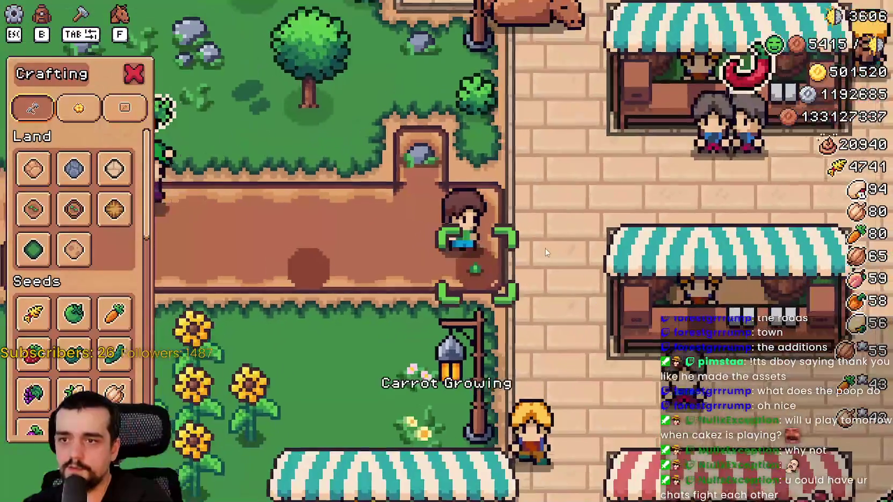
key(a)
scroll(546, 246, up, 3)
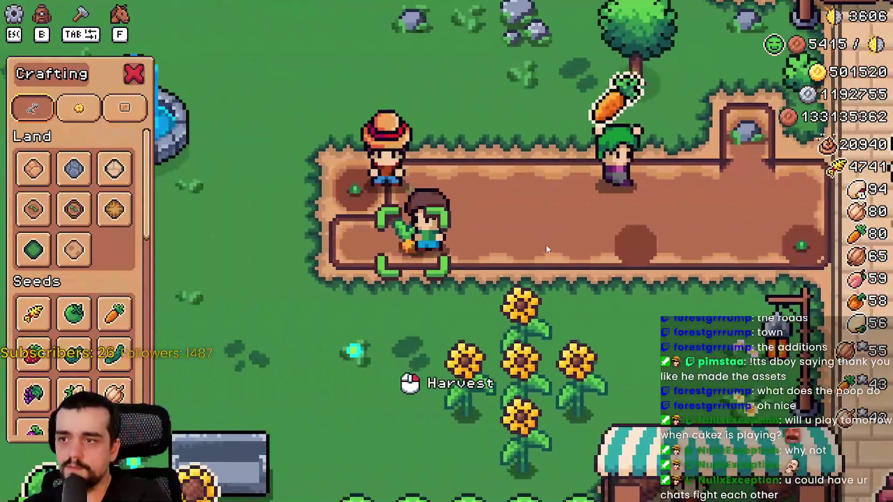
click(546, 245)
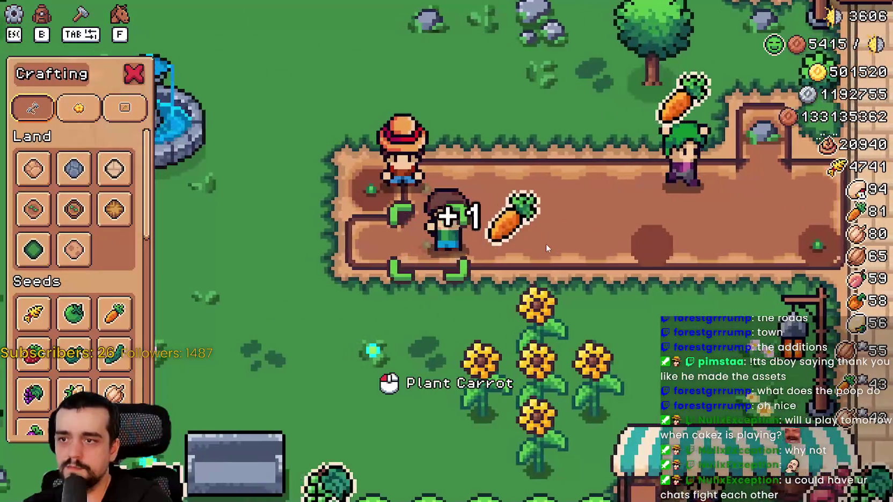
key(d)
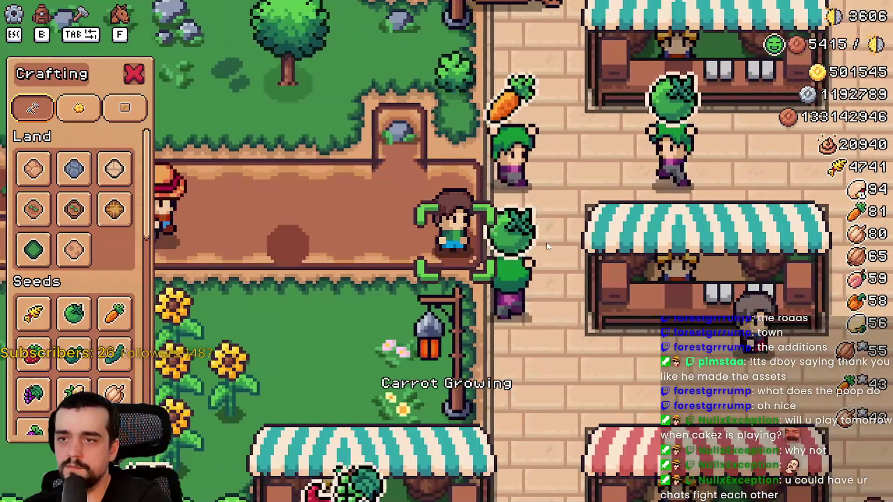
- Scroll Stats & Inventory to the bottom to check crop counts, close it, and walk the path
key(b)
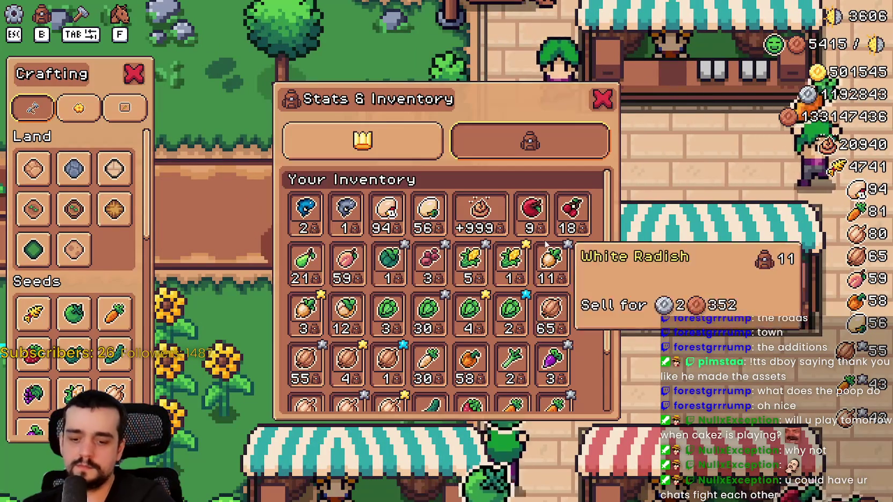
scroll(573, 293, down, 2)
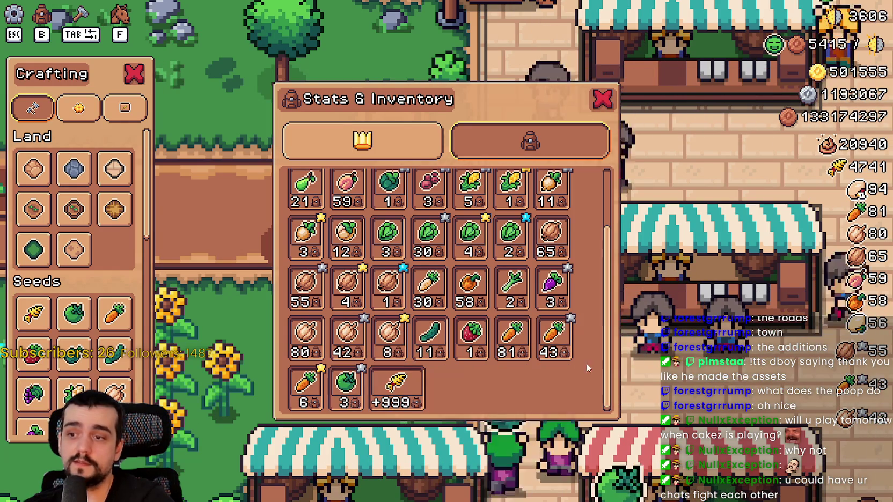
key(Escape)
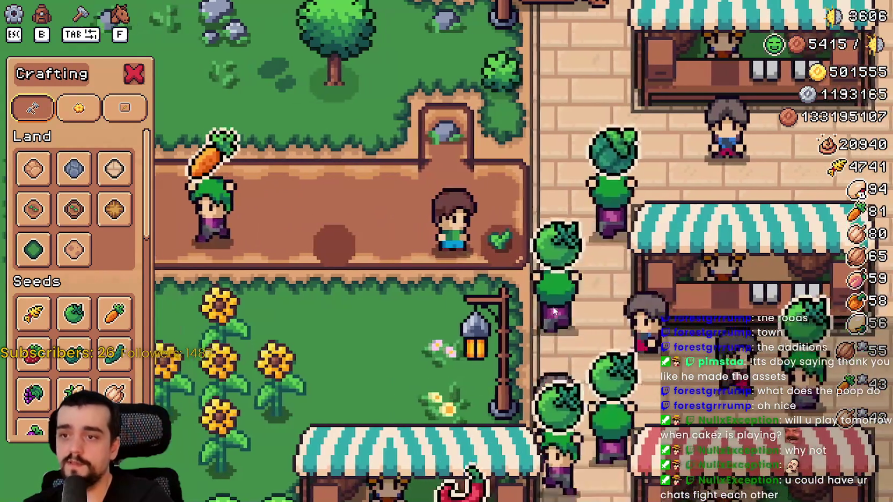
key(a)
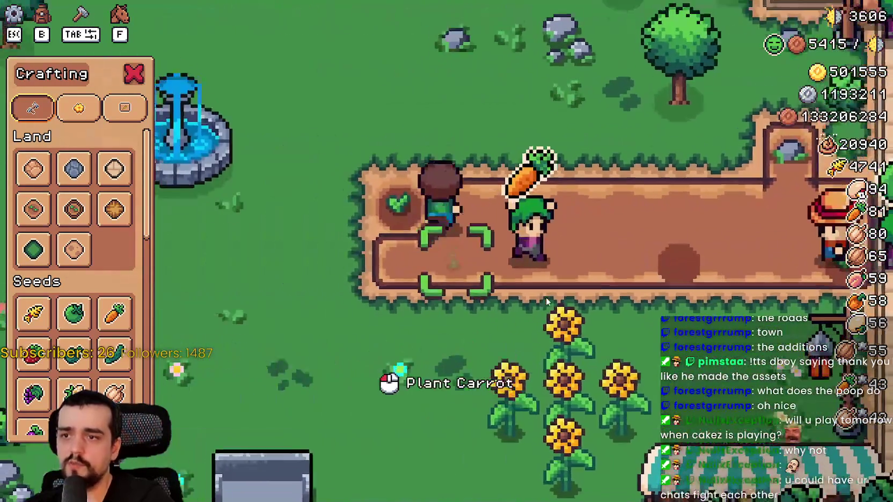
key(d)
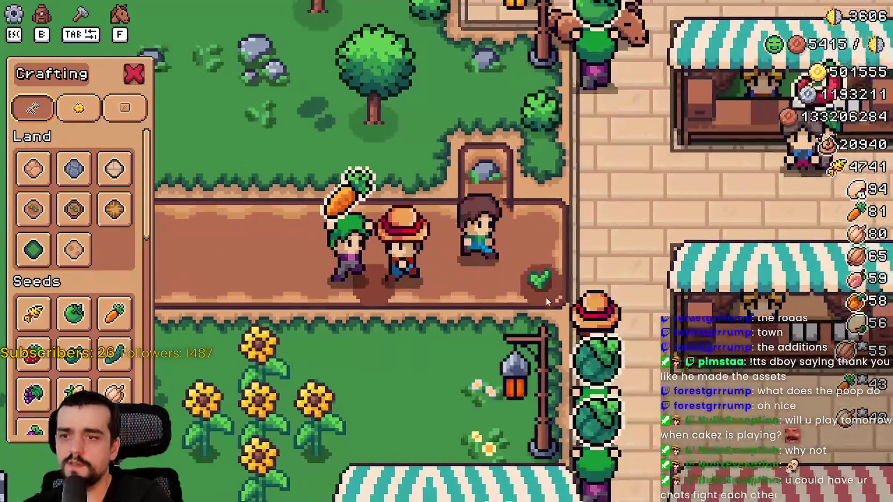
key(a)
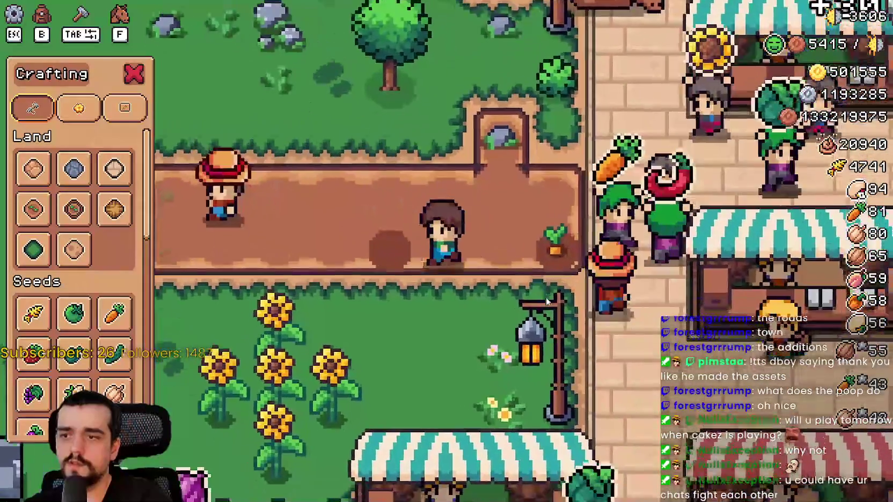
- Choose a Land tile from Crafting and place new farm tiles on the path
key(w)
key(a)
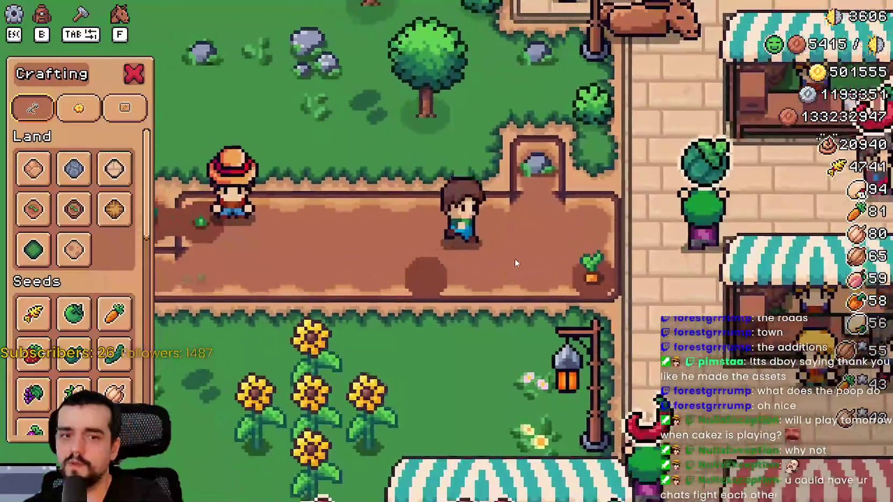
key(w)
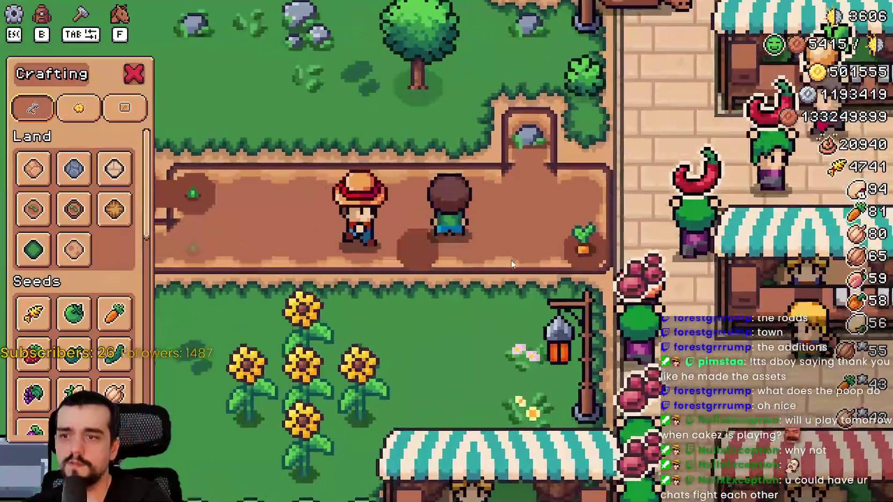
key(d)
scroll(511, 264, up, 2)
scroll(565, 285, down, 3)
scroll(563, 282, up, 3)
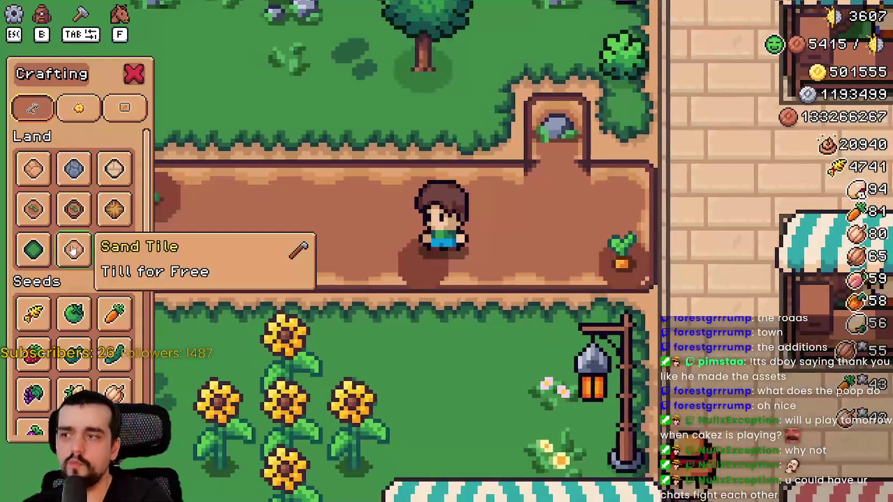
click(73, 249)
click(33, 249)
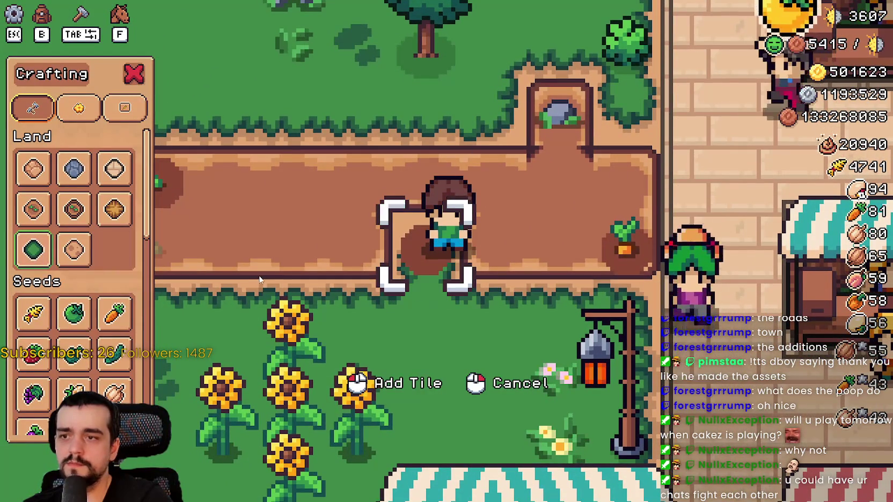
key(a)
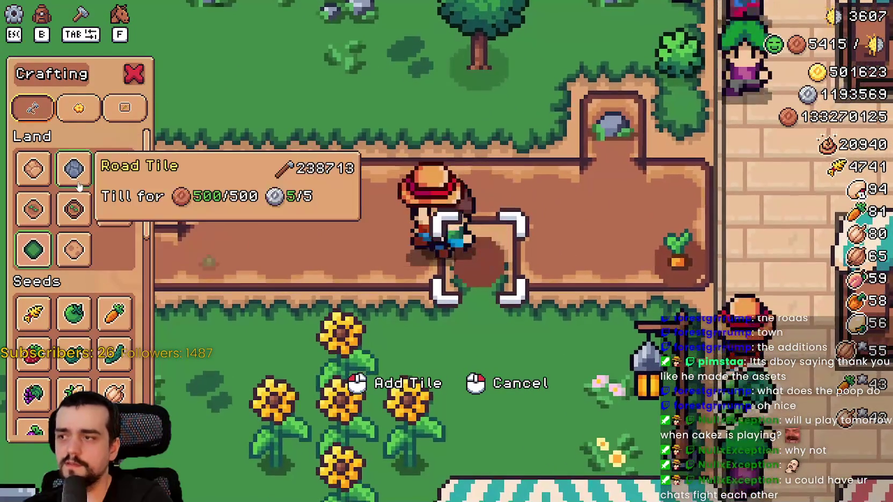
click(358, 259)
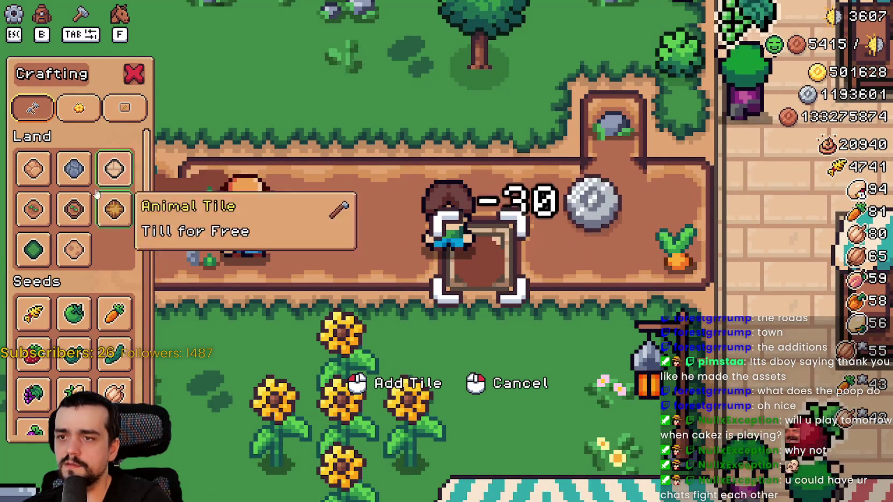
click(33, 209)
click(528, 324)
right_click(528, 324)
- Harvest the grown carrot, check the inventory's carrots, plant a new carrot, and return to Godot
key(d)
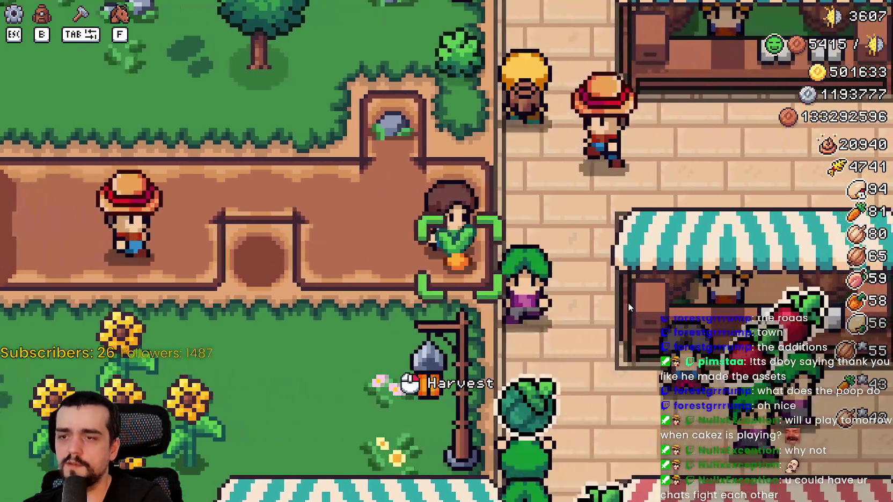
click(625, 300)
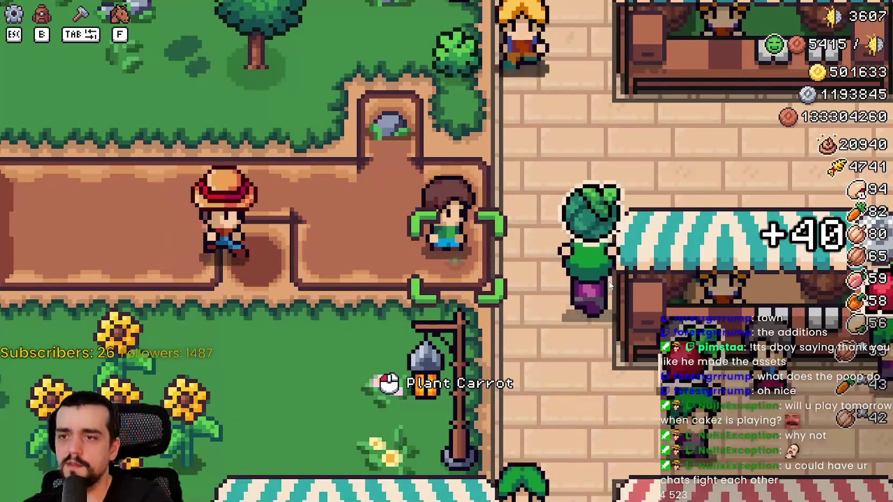
key(b)
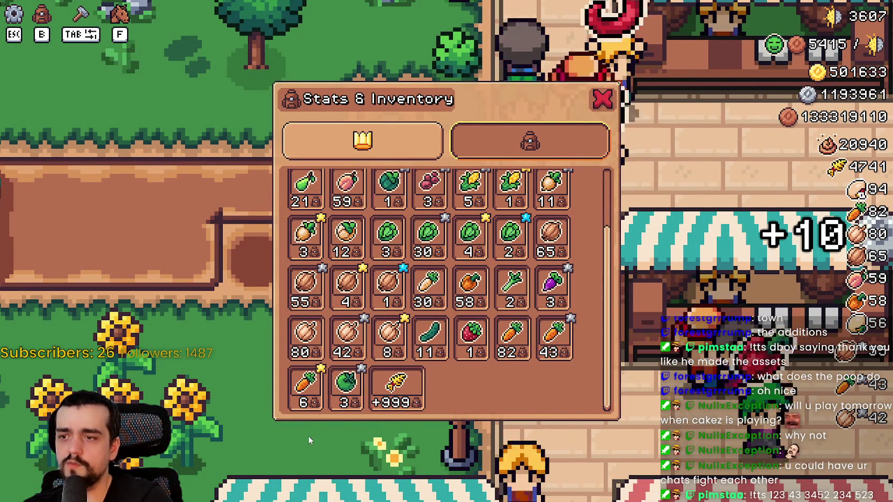
mouse_move(529, 370)
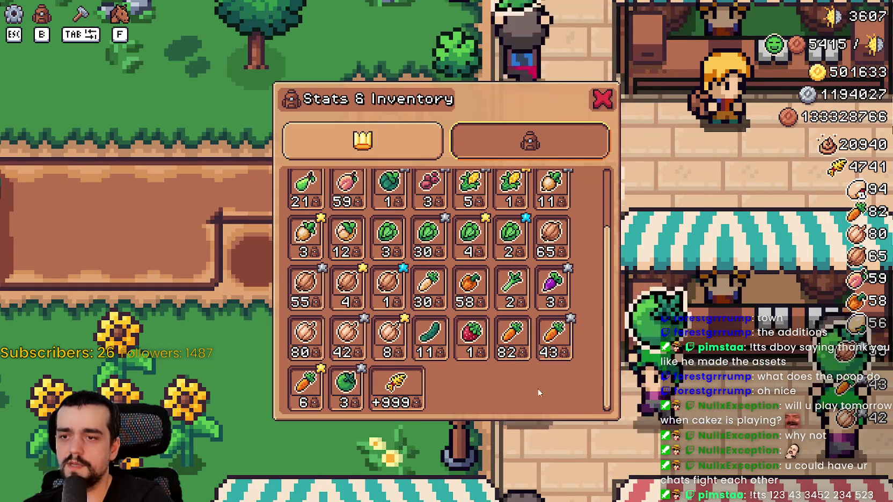
key(Escape)
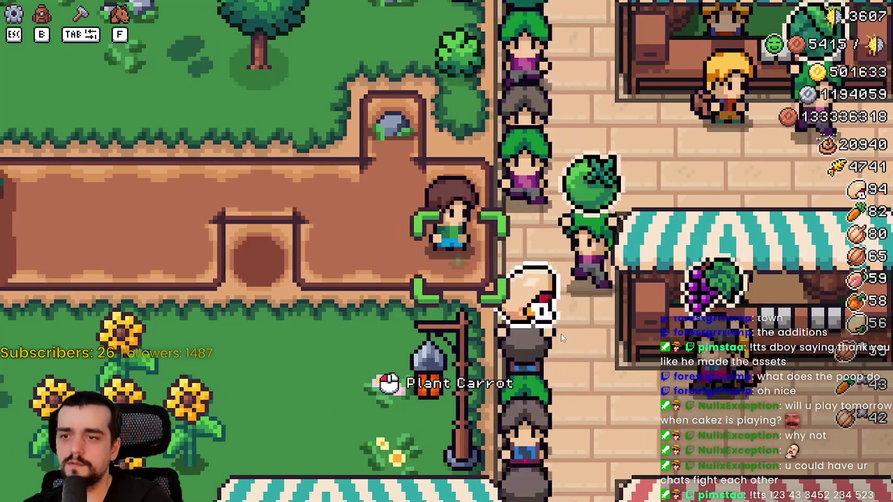
click(561, 333)
key(a)
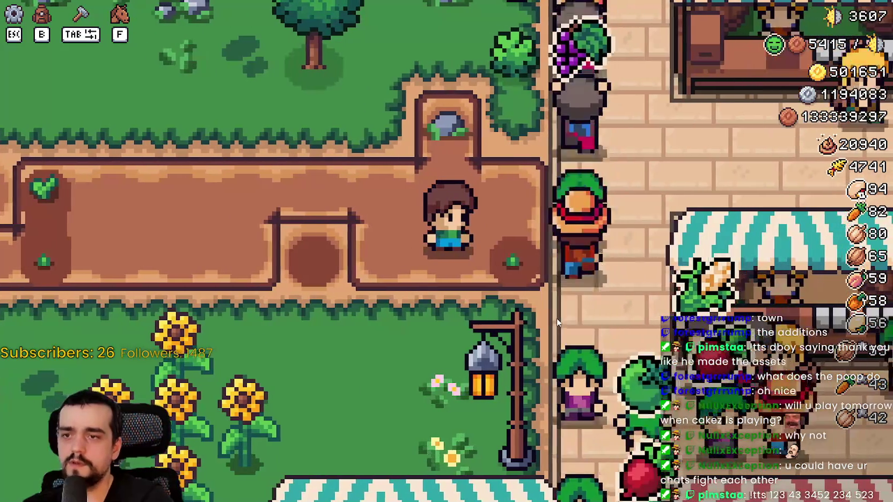
key(alt+Tab)
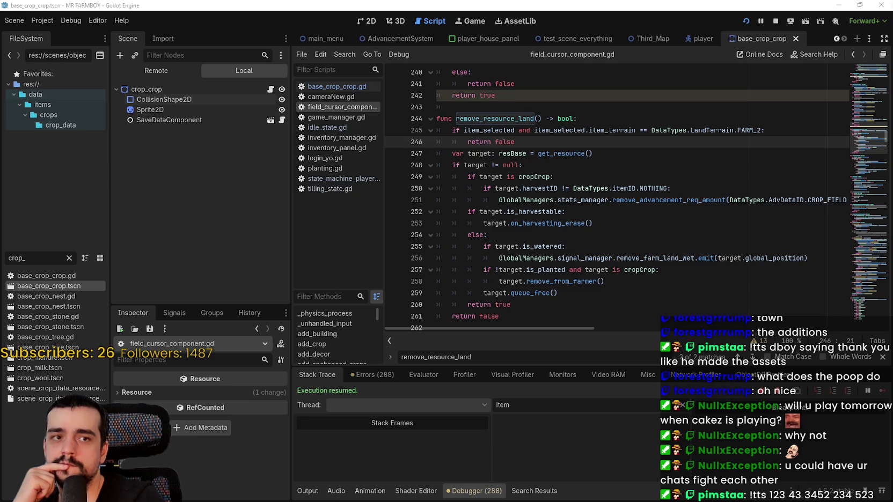
- Switch from the Godot script editor back to the running MR FARMBOY game
key(alt+Tab)
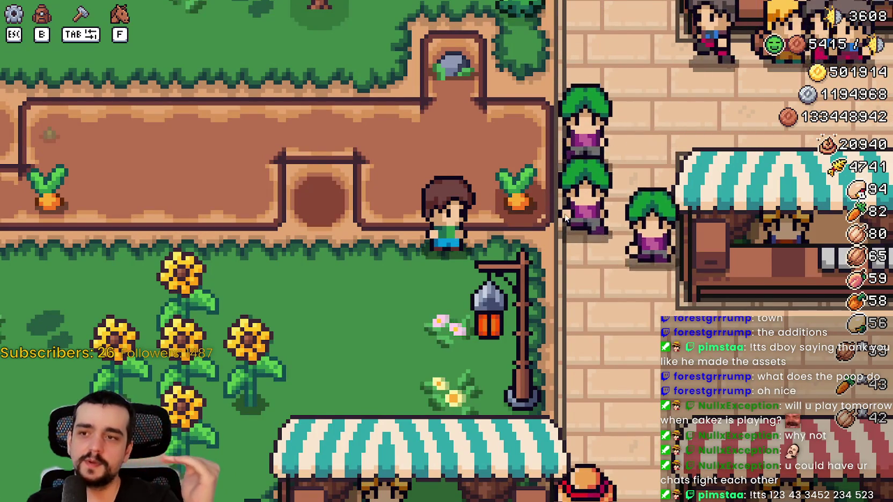
- Walk to the empty plot, then plant and water a carrot there
key(a)
key(w)
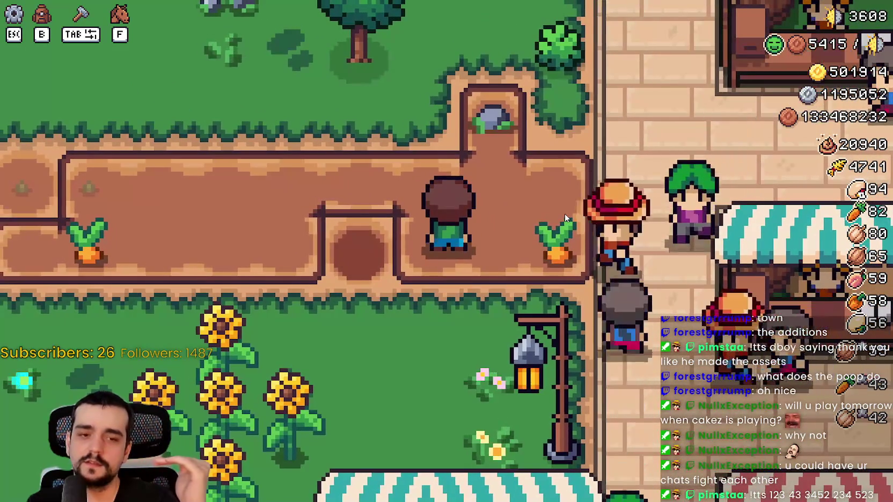
key(d)
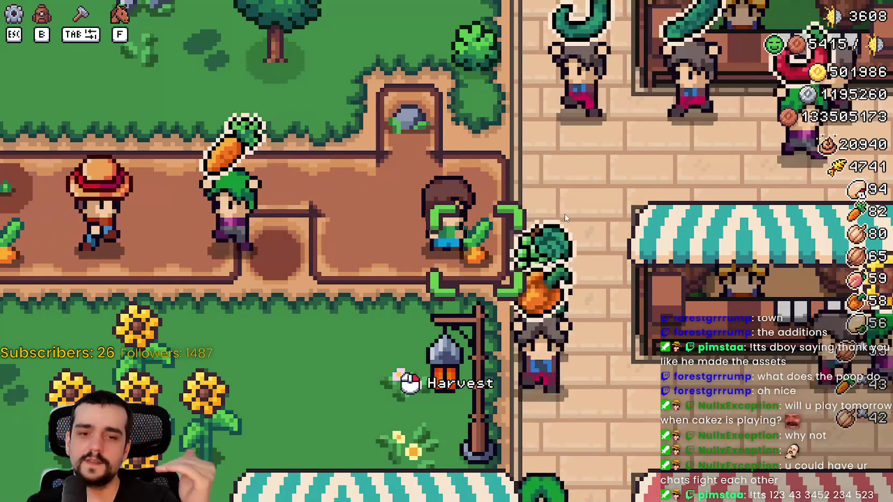
key(d)
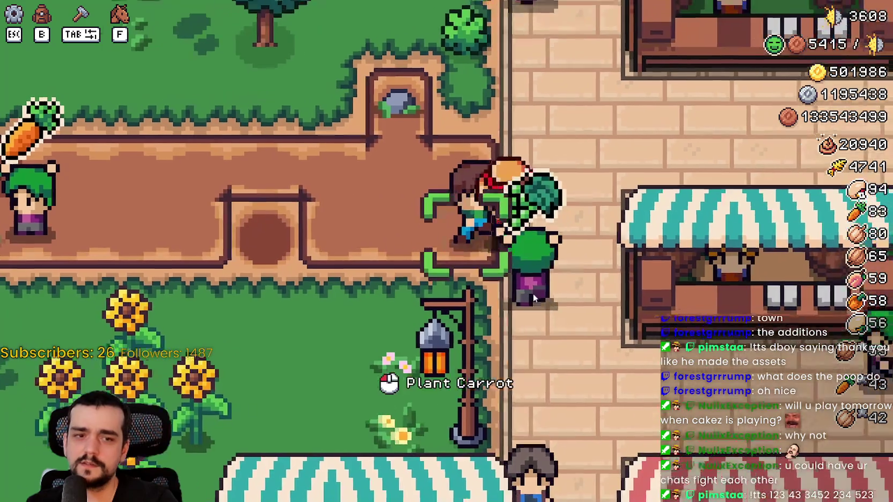
click(532, 293)
click(510, 266)
key(a)
key(w)
key(a)
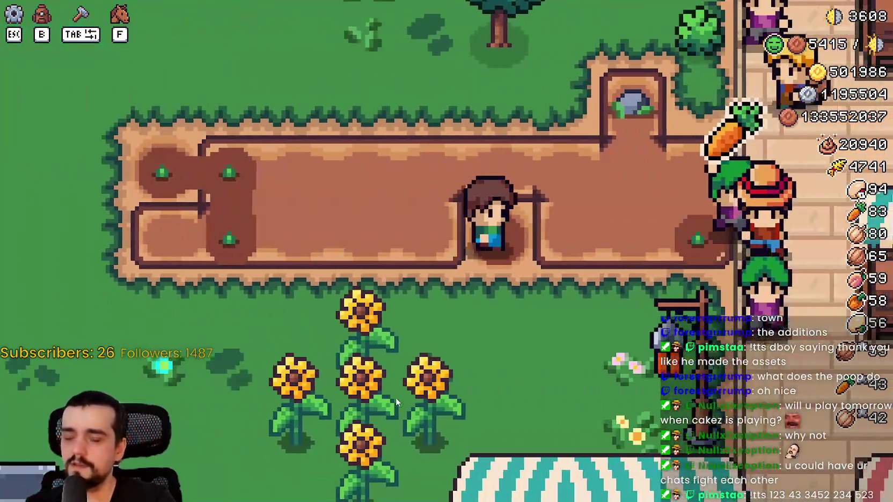
- Walk right toward town and open the Stats & Inventory window
key(d)
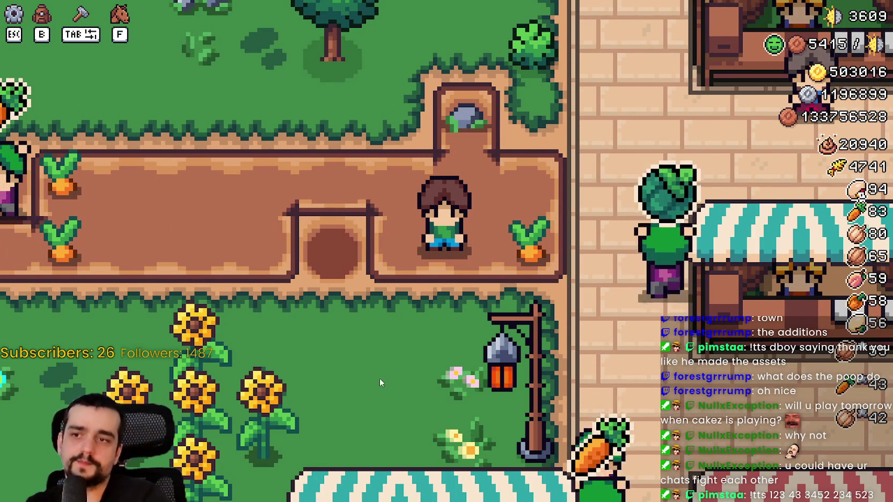
key(d)
key(b)
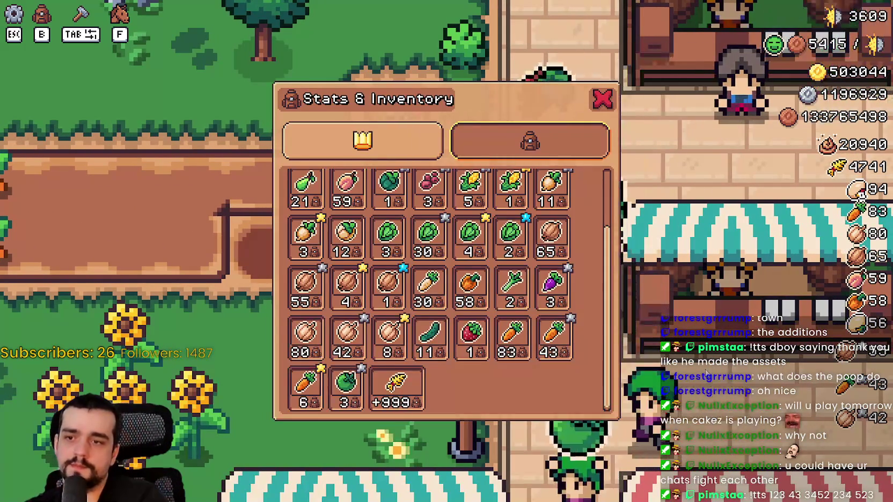
key(b)
key(b)
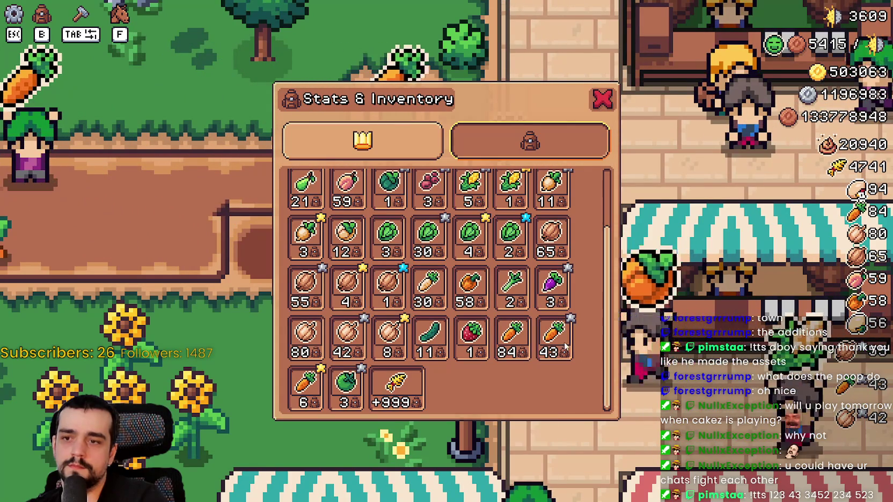
- Recheck the carrot count in the inventory twice, pause the game, and switch to Godot
mouse_move(529, 347)
key(b)
key(b)
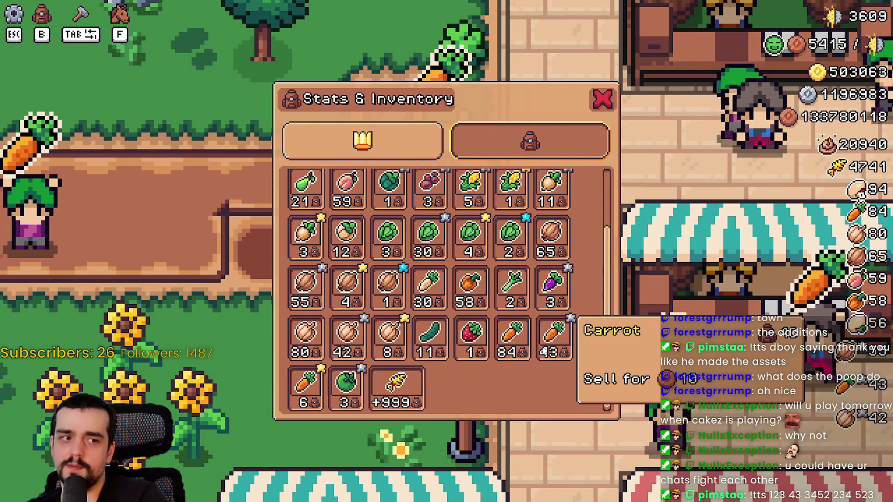
key(b)
key(d)
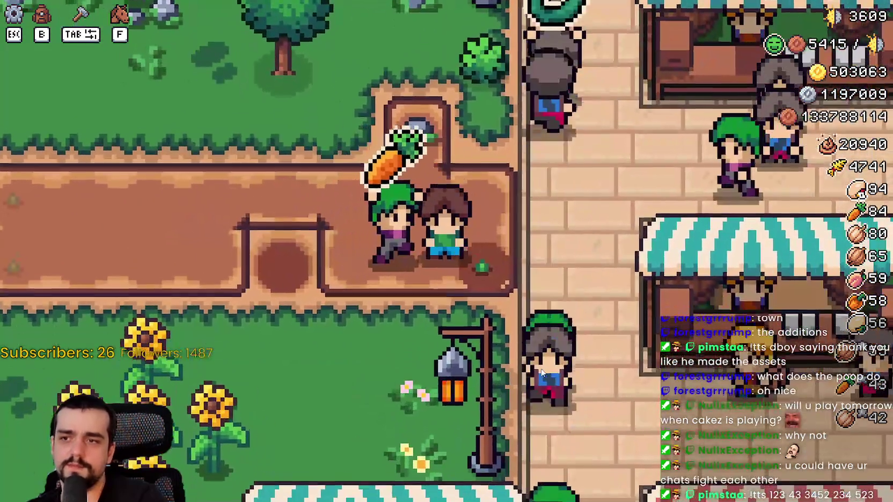
key(b)
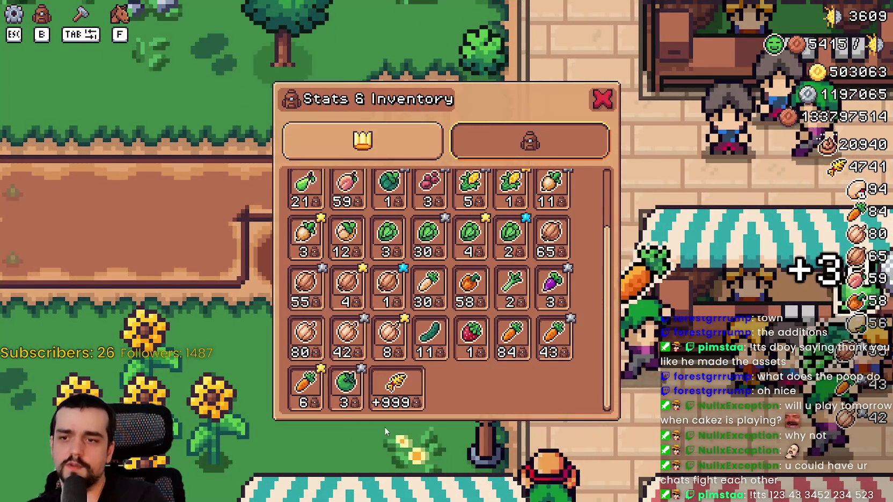
key(b)
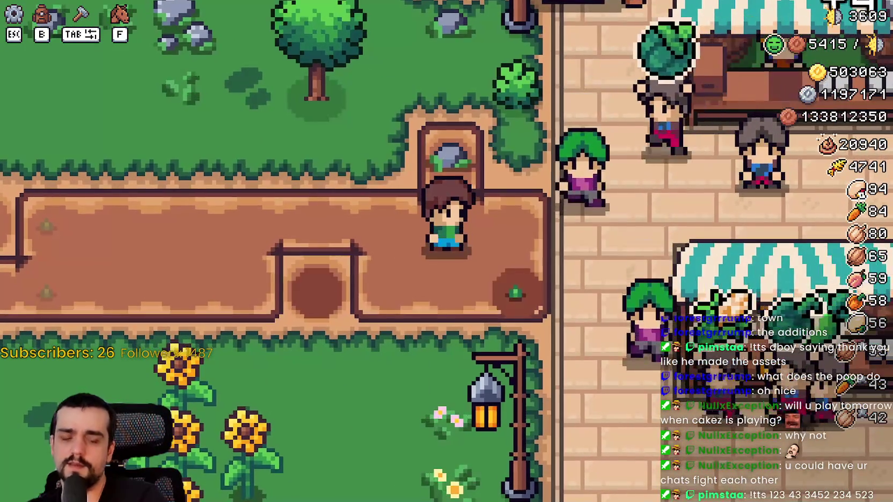
key(Escape)
key(alt+Tab)
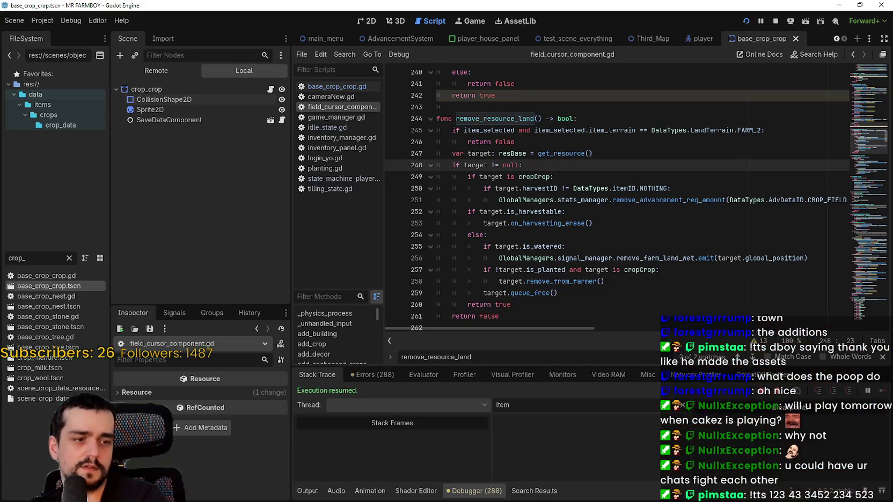
- Open base_crop_crop.gd, the script attached to the crop_crop node
click(679, 222)
scroll(655, 203, up, 1)
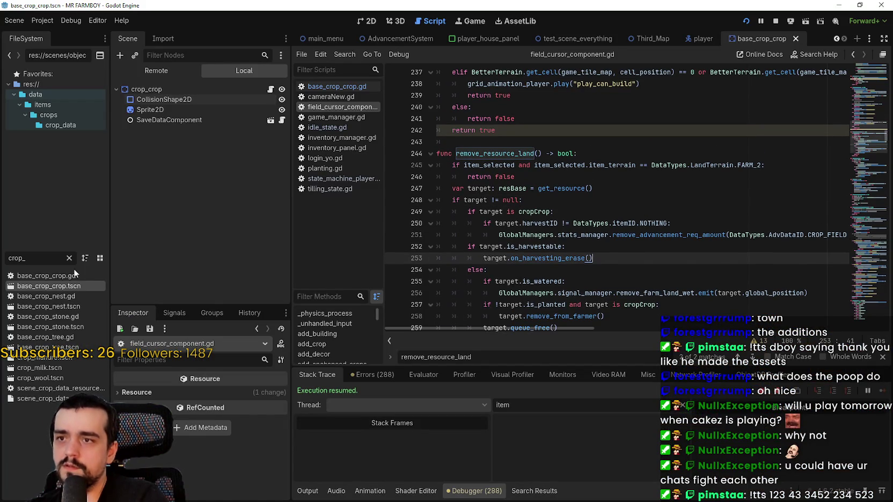
click(270, 89)
click(668, 163)
scroll(653, 177, up, 1)
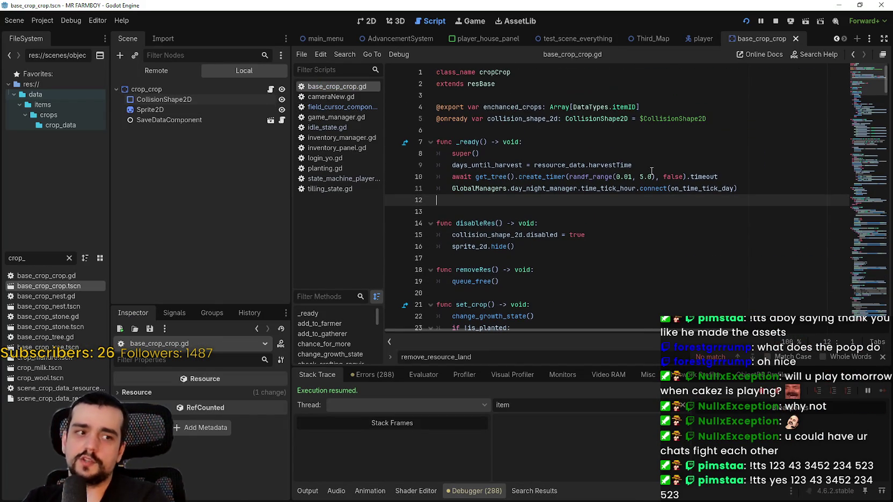
scroll(530, 203, down, 3)
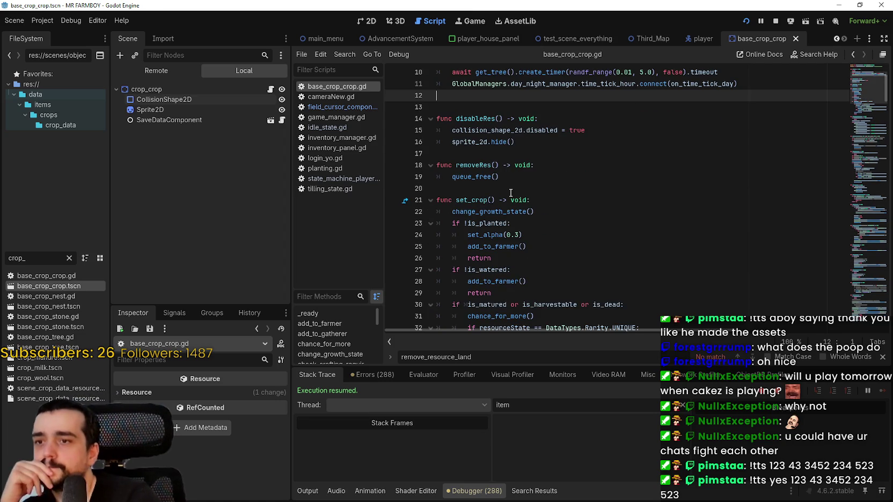
- Highlight change_growth_state on line 22 and the UNIQUE rarity condition on line 32
click(530, 185)
scroll(603, 227, down, 2)
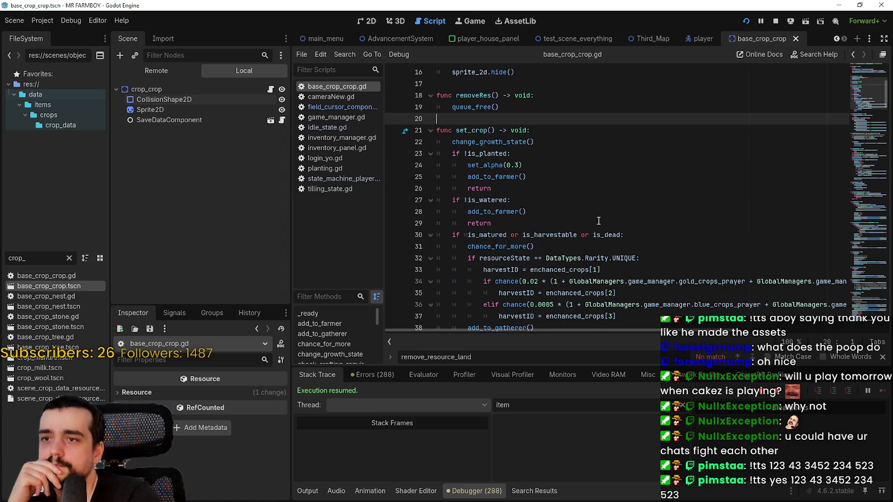
double_click(520, 142)
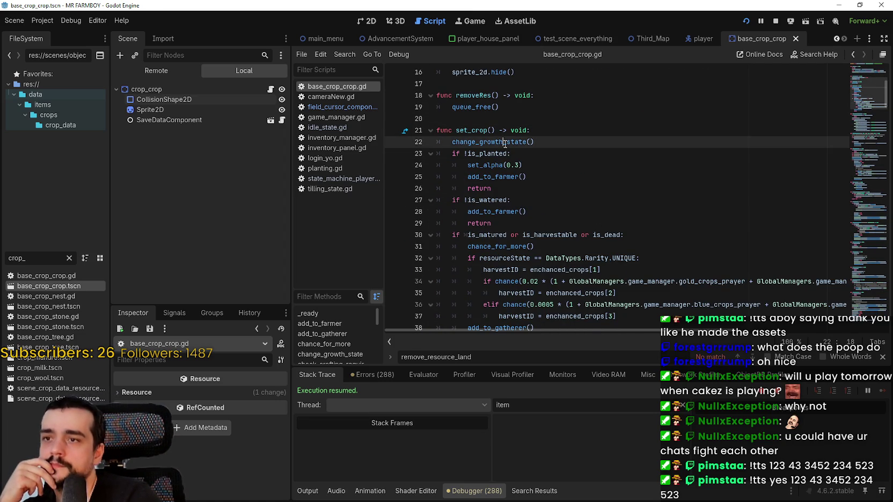
scroll(554, 204, down, 2)
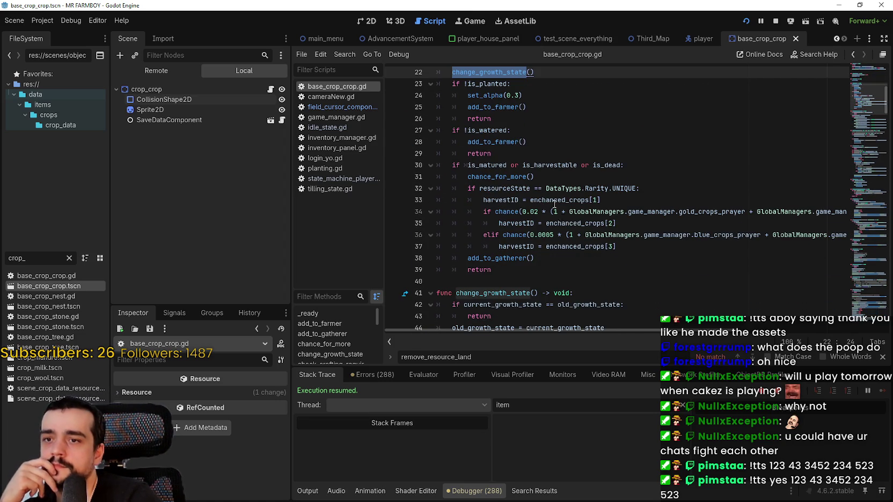
double_click(518, 183)
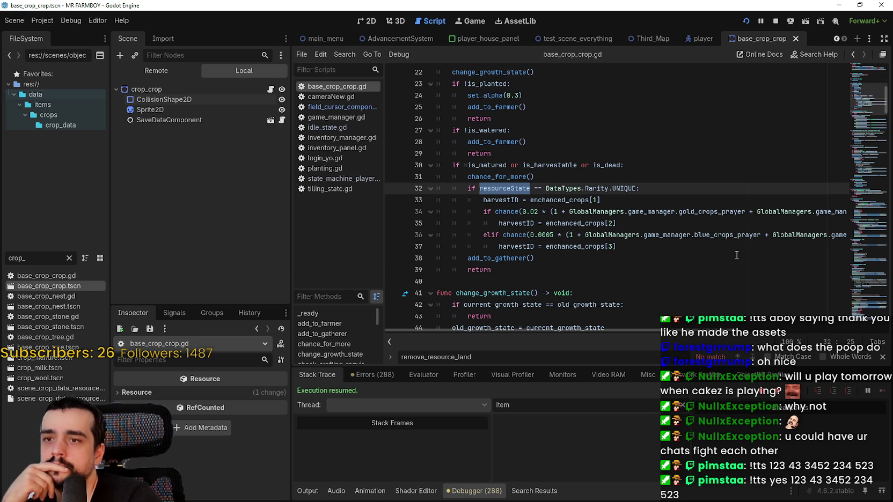
drag(636, 189, 479, 188)
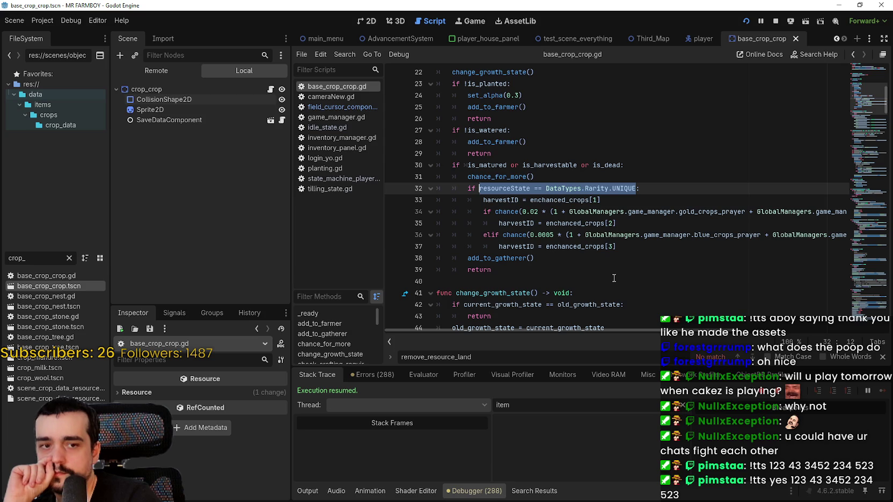
scroll(611, 277, up, 2)
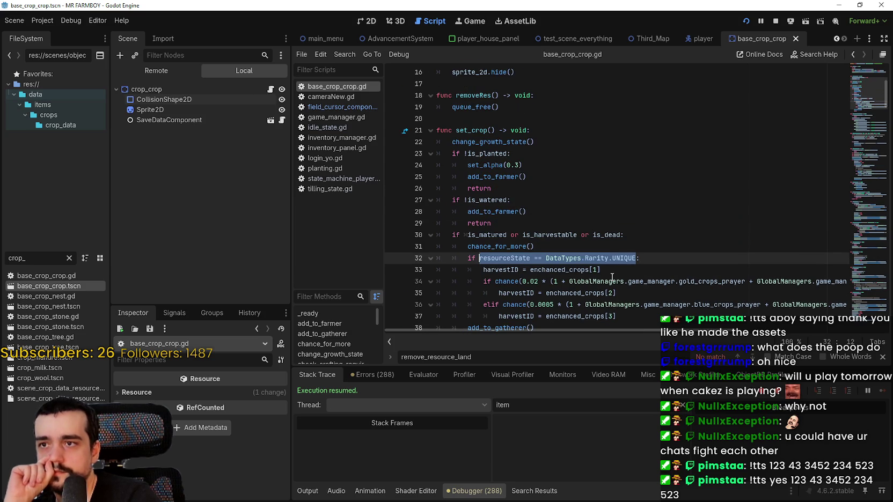
scroll(612, 277, up, 2)
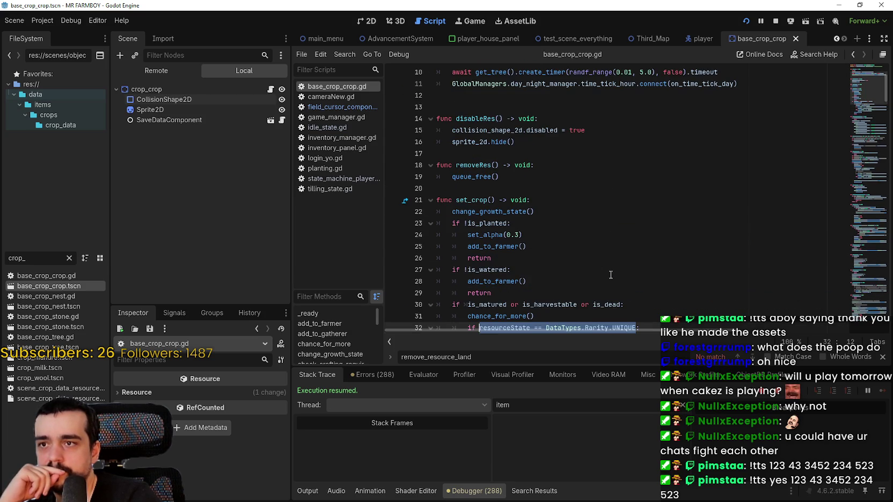
scroll(610, 276, down, 5)
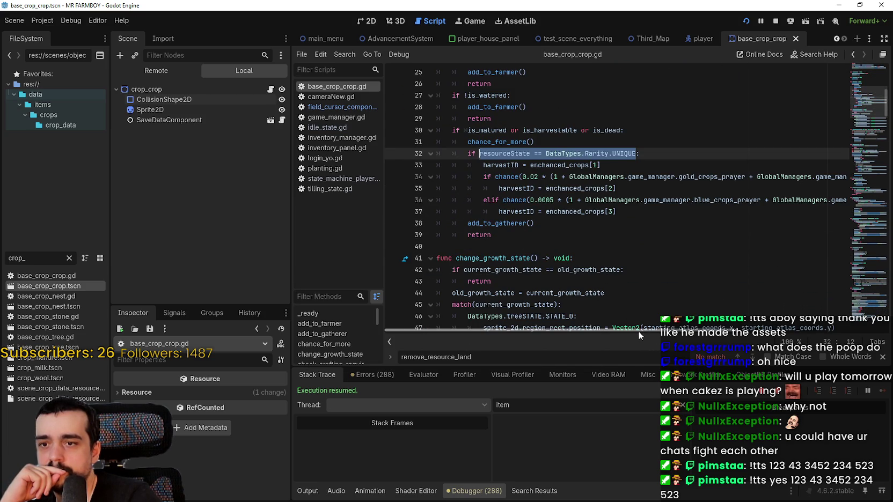
- Close the find bar and reselect line 32's check, narrowing it to DataTypes.Rarity.UNIQUE
click(883, 357)
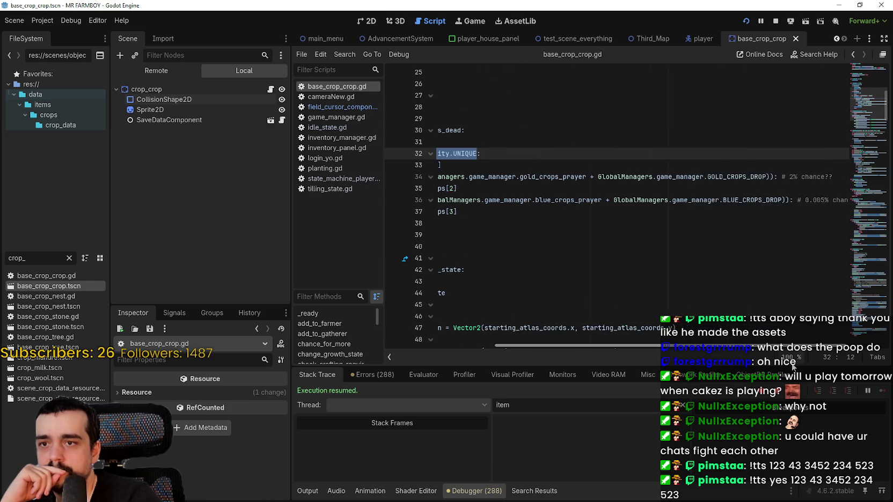
scroll(563, 257, up, 2)
scroll(563, 258, up, 1)
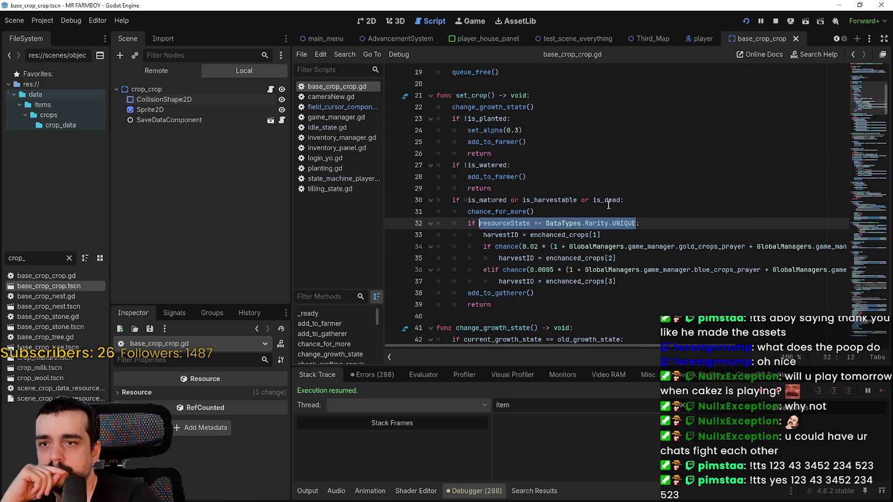
click(511, 165)
click(489, 223)
double_click(488, 224)
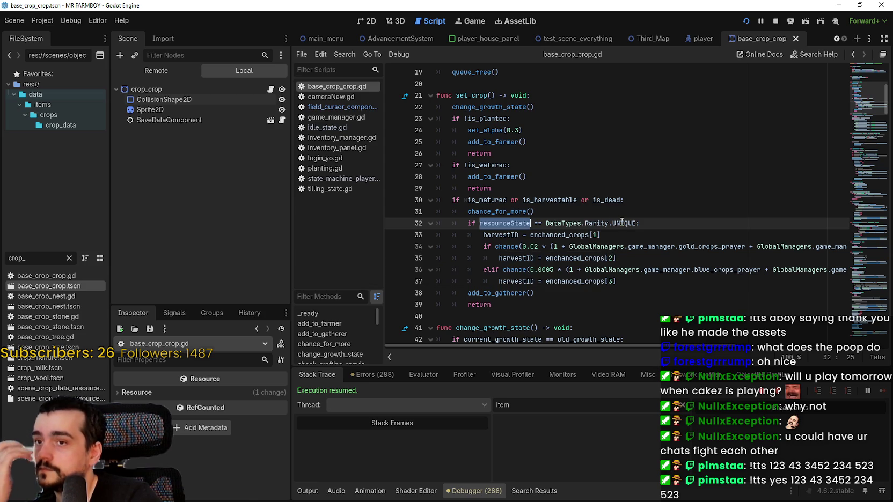
double_click(621, 223)
shift+click(479, 224)
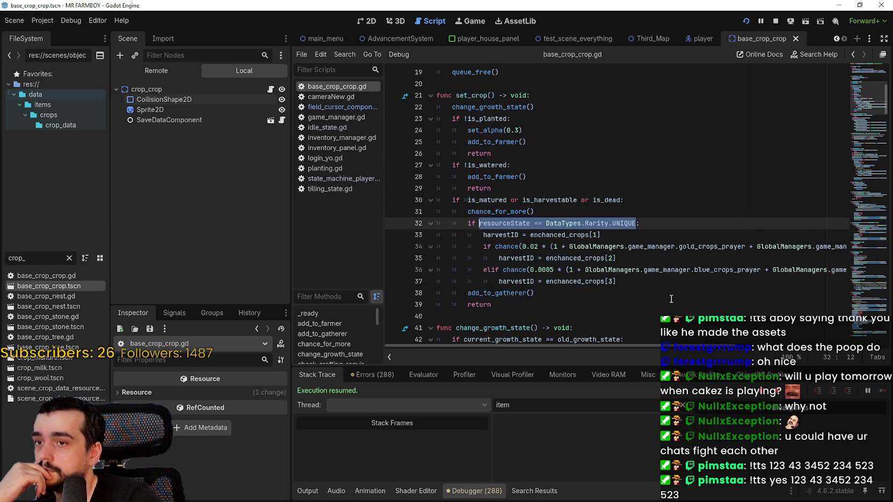
shift+click(545, 224)
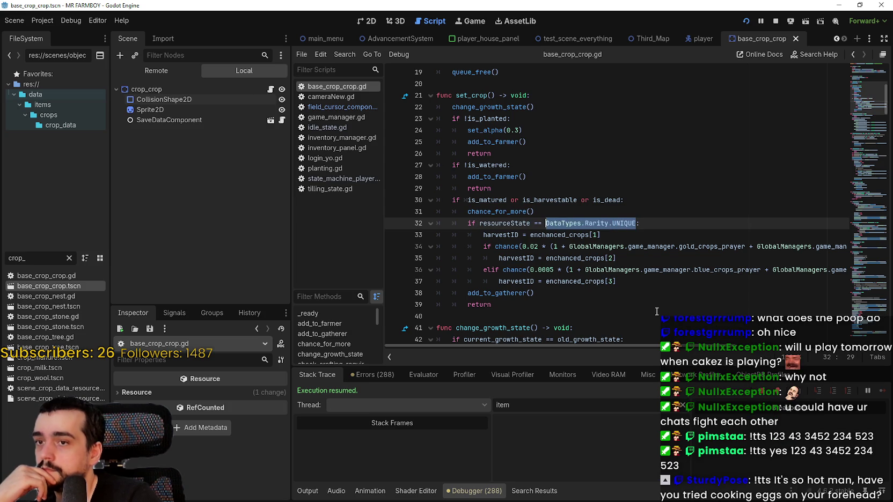
scroll(648, 305, up, 4)
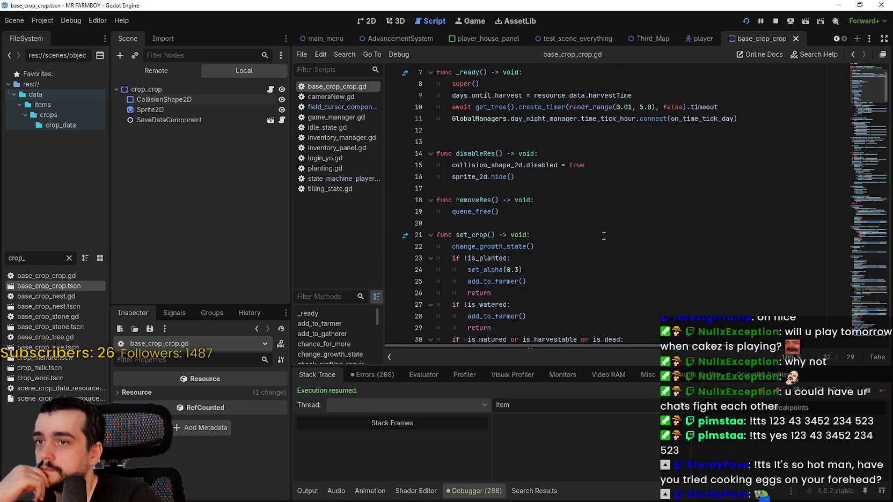
scroll(604, 236, down, 4)
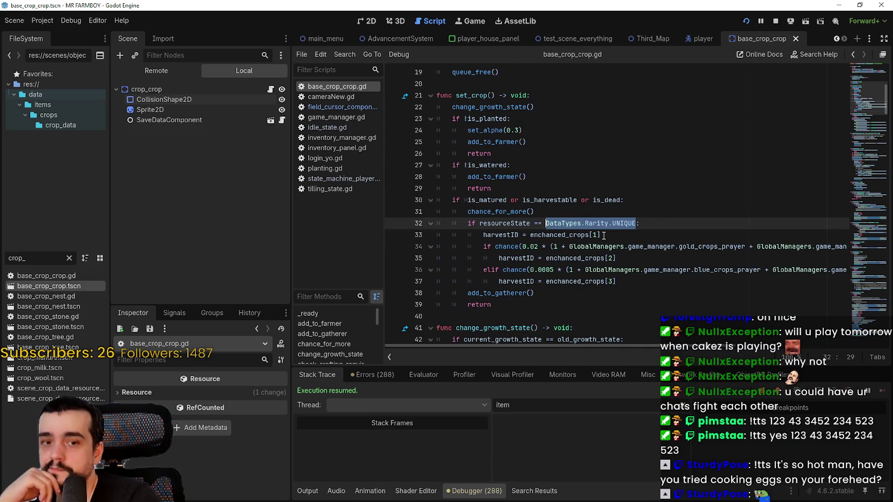
scroll(603, 236, down, 2)
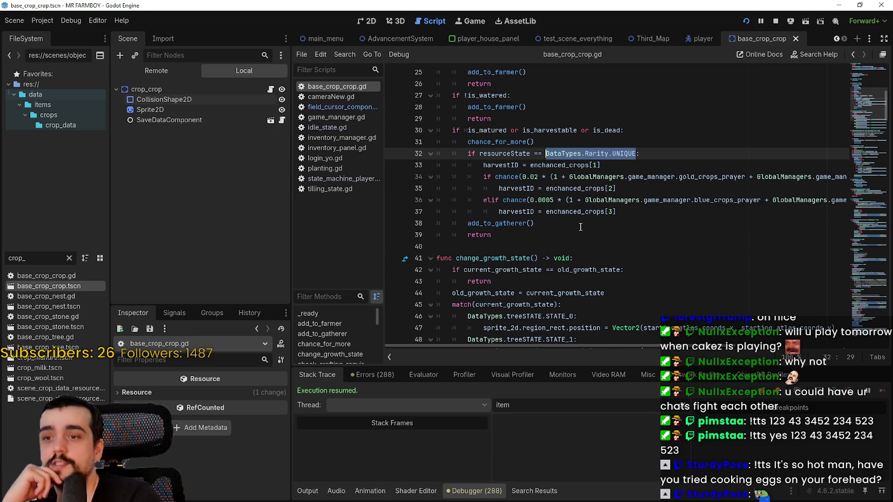
scroll(580, 227, down, 5)
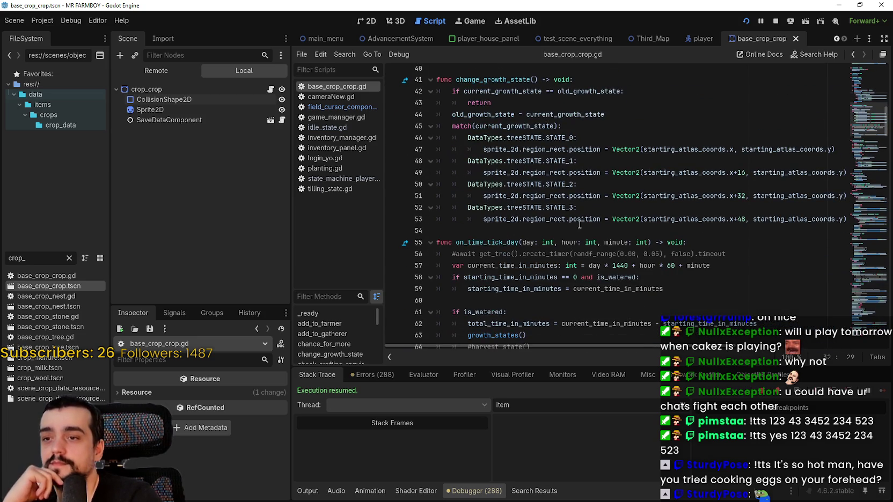
- Scroll base_crop_crop.gd past lines 54 and 60 to growth_states, then bring up the browser
click(566, 226)
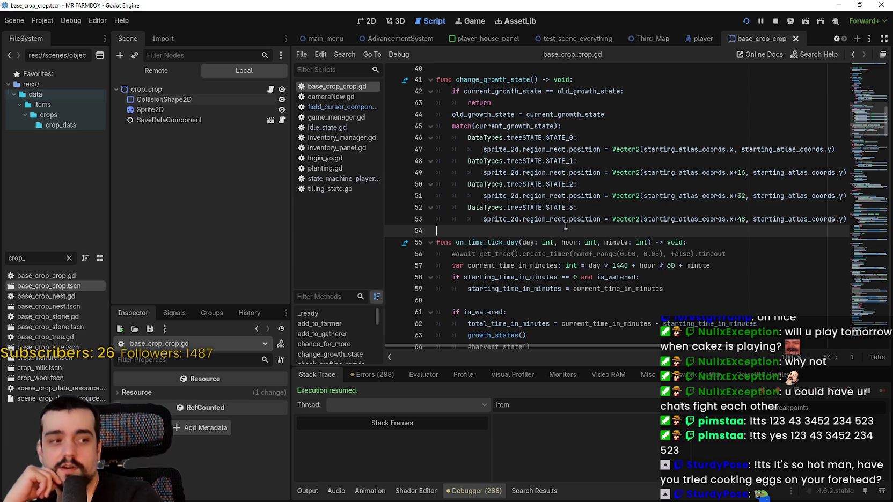
scroll(564, 223, down, 3)
click(517, 196)
scroll(518, 197, down, 4)
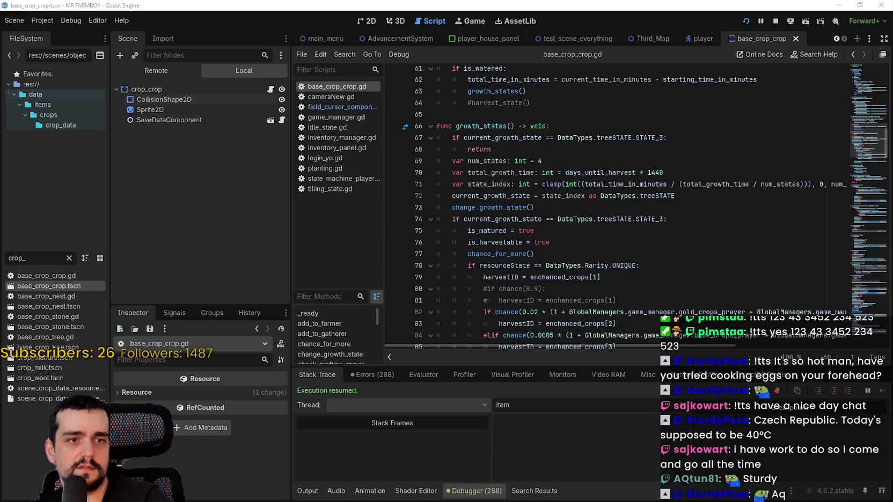
key(alt+Tab)
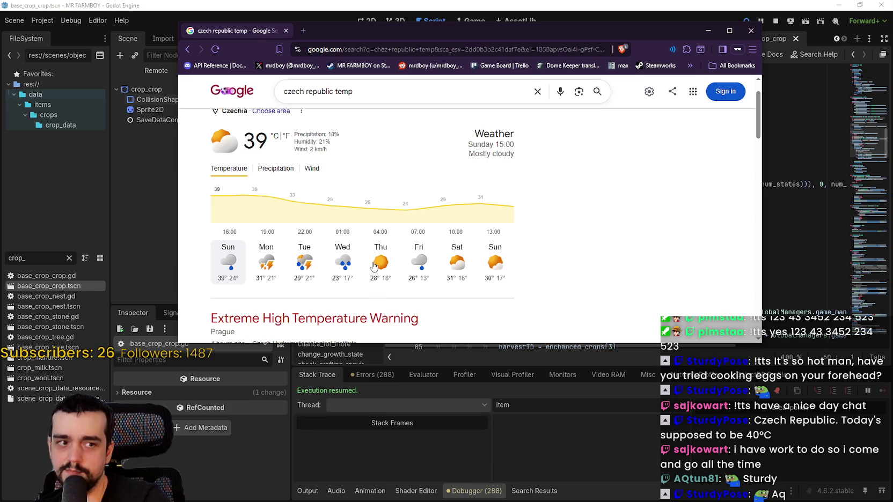
- Compare the 39° reading, Romania's 34 °C and Spain's 32 °C, moving the weather windows aside
double_click(261, 140)
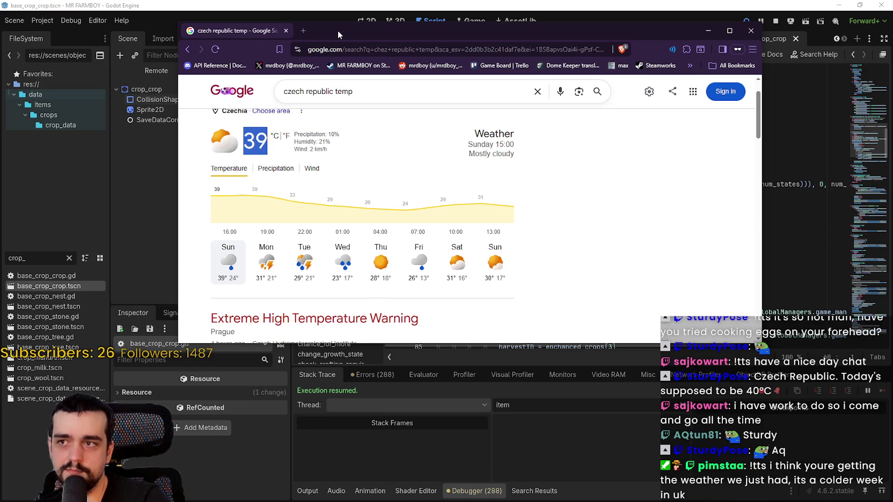
mouse_move(337, 30)
mouse_down()
mouse_move(402, 19)
mouse_move(408, 0)
mouse_up()
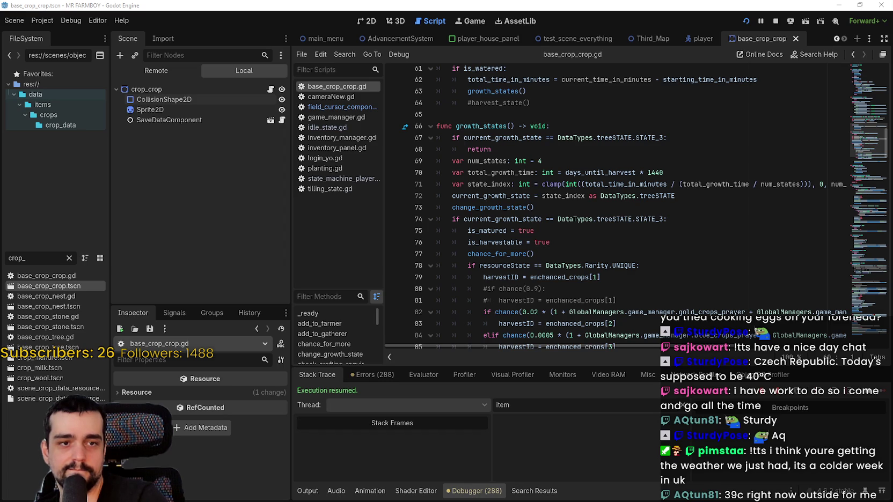
key(alt+Tab)
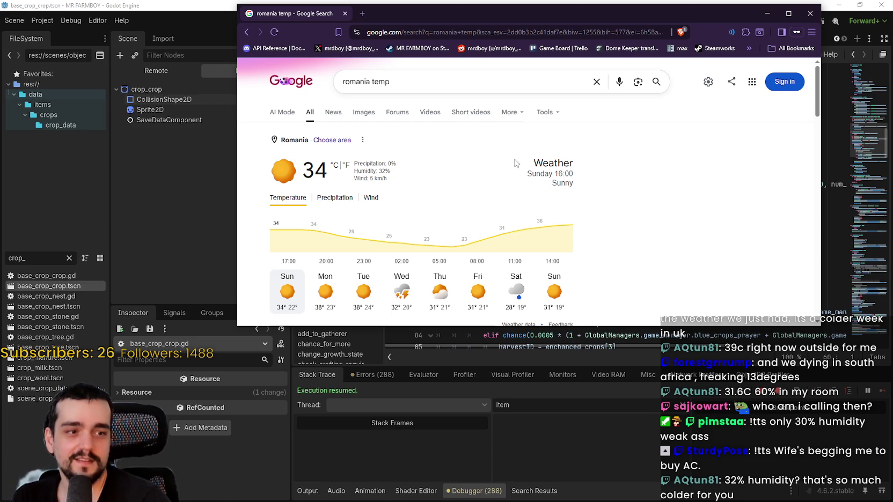
drag(375, 16, 892, 22)
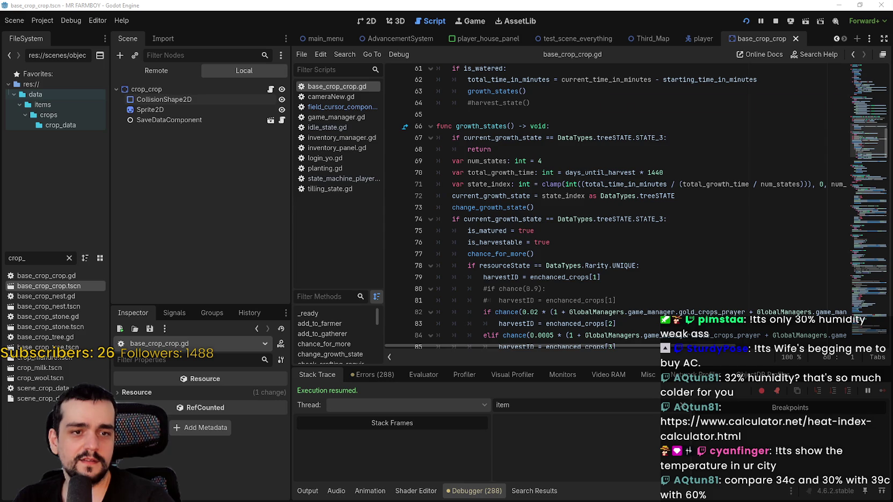
key(alt+Tab)
mouse_move(393, 42)
mouse_down()
mouse_move(451, 38)
mouse_move(391, 37)
mouse_up()
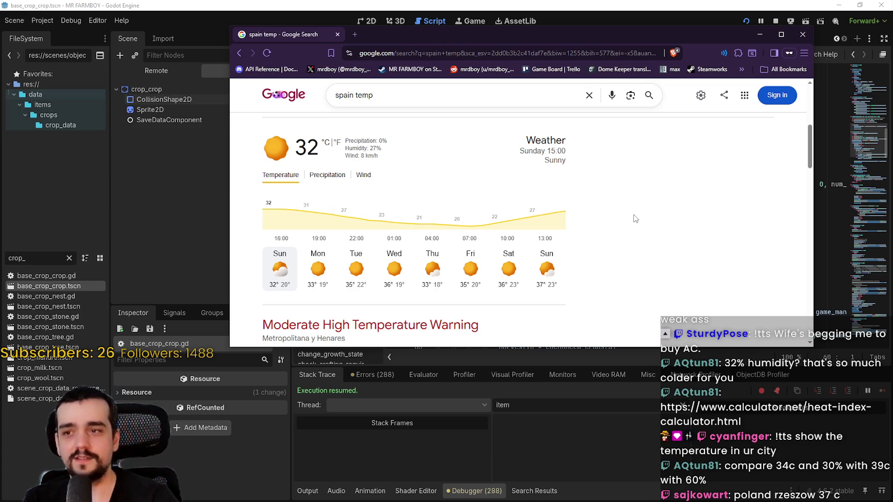
drag(402, 37, 374, 46)
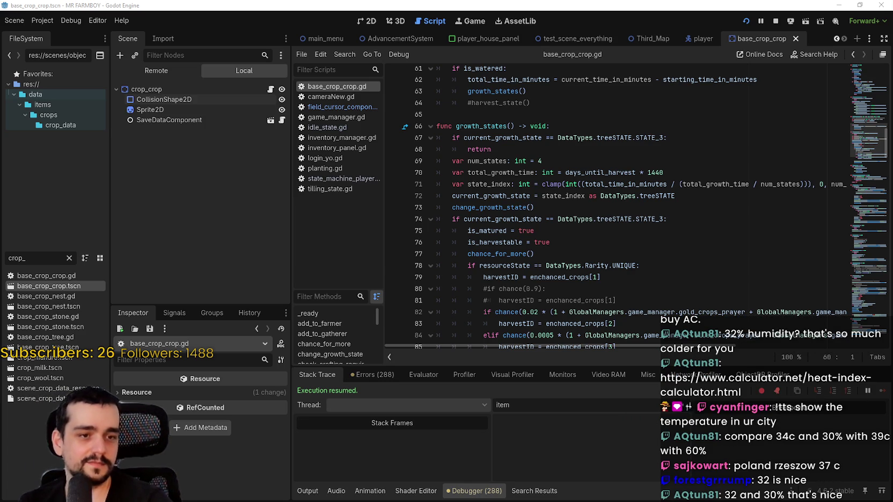
key(alt+Tab)
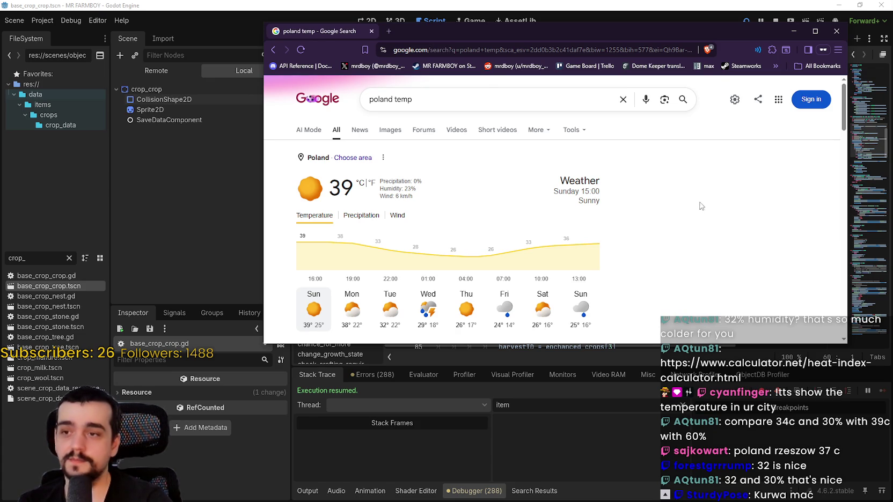
drag(487, 32, 415, 23)
click(415, 23)
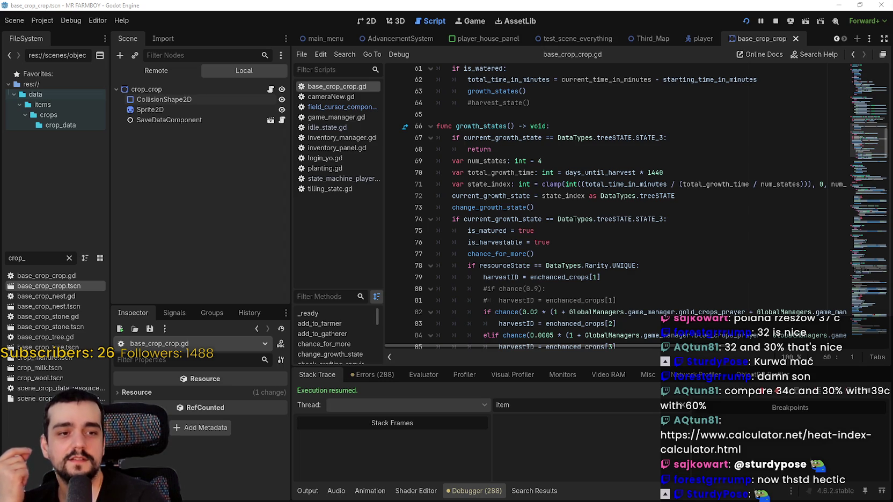
- Scroll the Heat Index Calculator to its temperature-humidity chart, then reposition and close the window
key(alt+Tab)
scroll(495, 203, down, 1)
scroll(495, 202, down, 1)
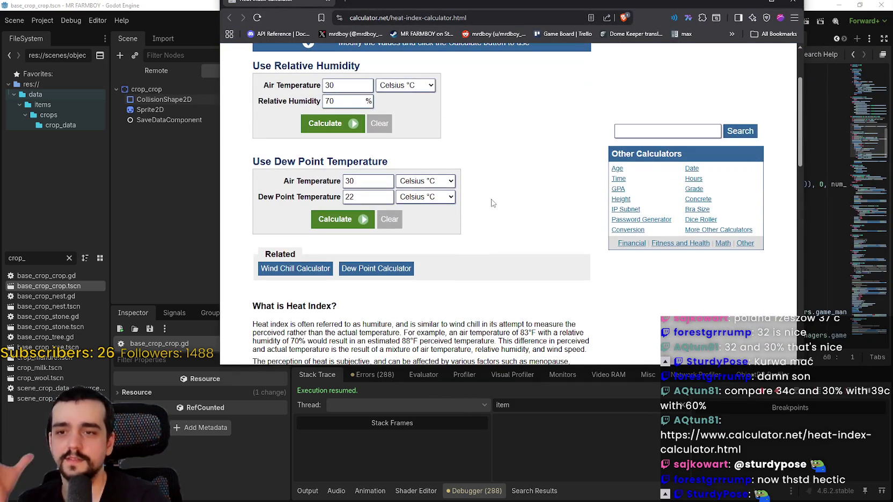
scroll(652, 238, down, 2)
scroll(610, 189, down, 1)
scroll(610, 189, down, 2)
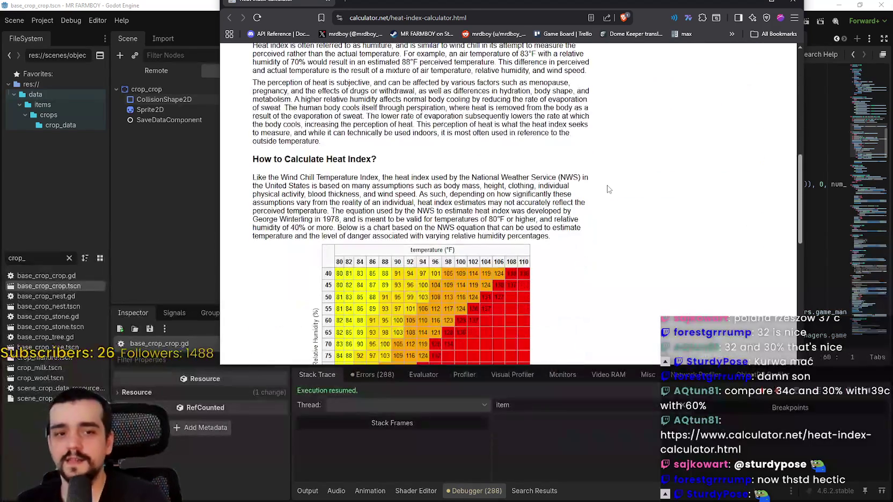
scroll(625, 160, down, 3)
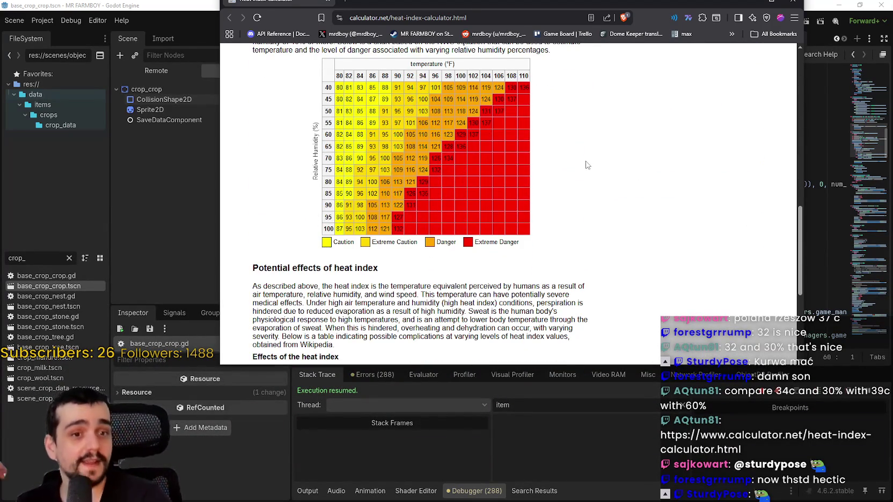
scroll(587, 163, up, 2)
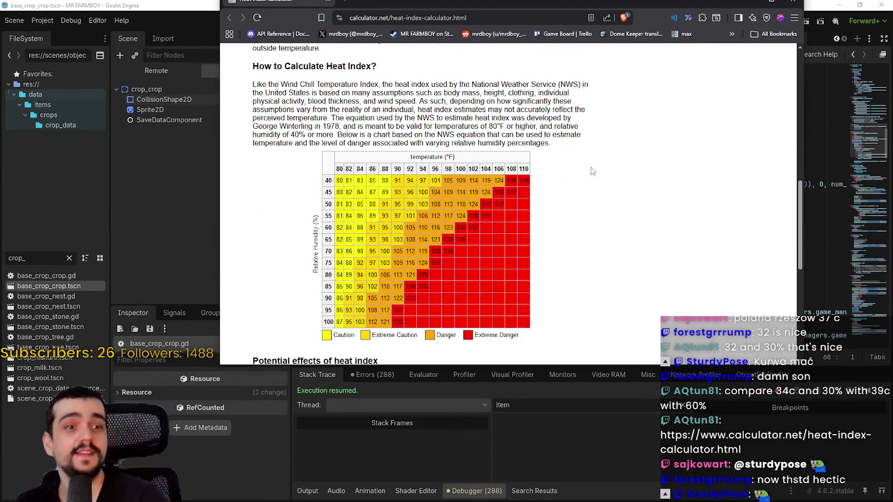
scroll(588, 161, up, 8)
scroll(563, 213, up, 1)
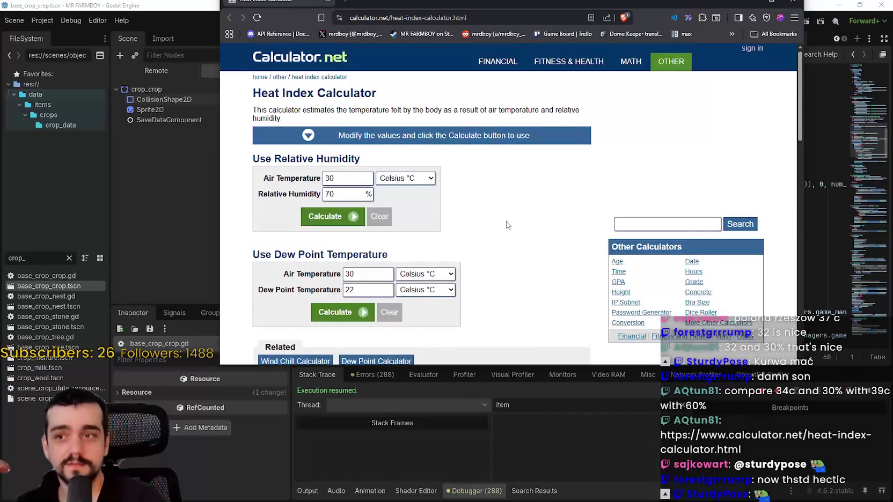
scroll(502, 217, down, 7)
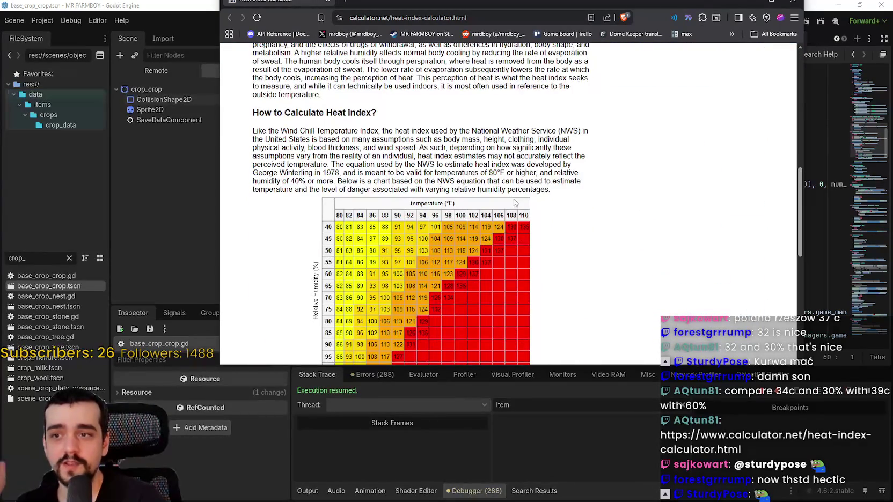
scroll(514, 202, down, 2)
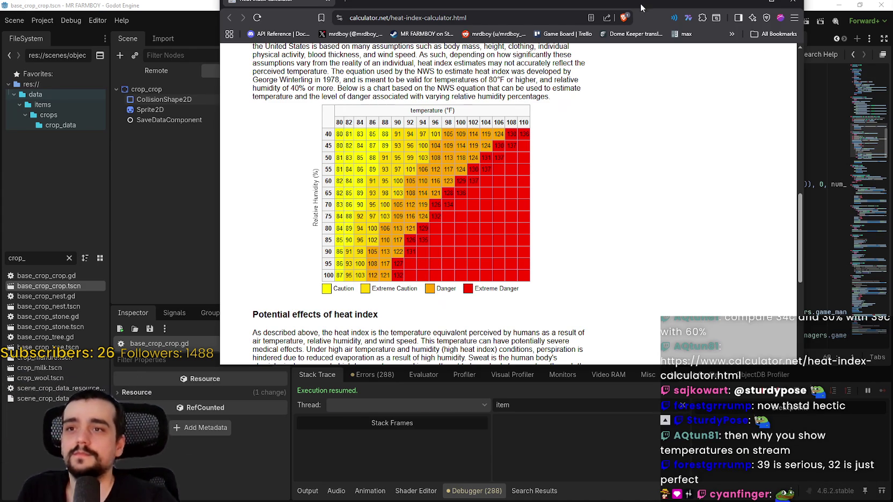
drag(693, 6, 687, 48)
click(791, 49)
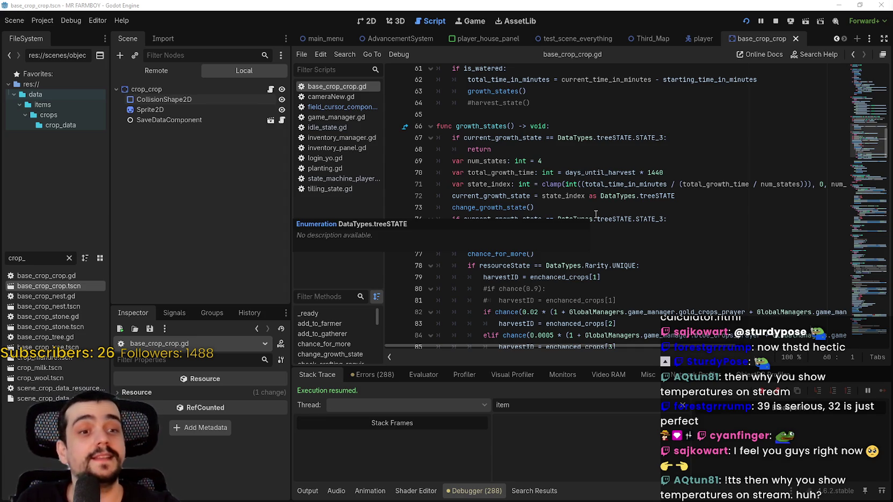
- Select the commented 0.9-chance lines 80–81, then the whole unique-rarity block, lines 78–81
scroll(600, 204, down, 1)
scroll(580, 160, up, 5)
scroll(580, 160, down, 5)
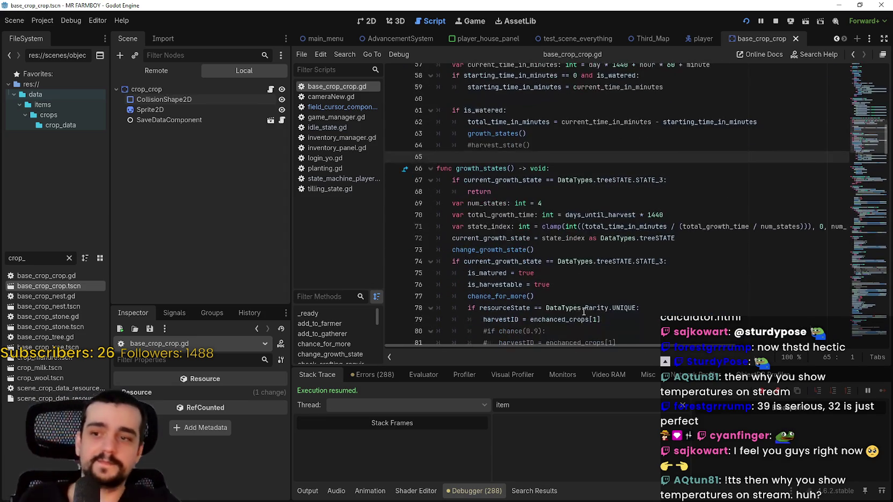
click(650, 273)
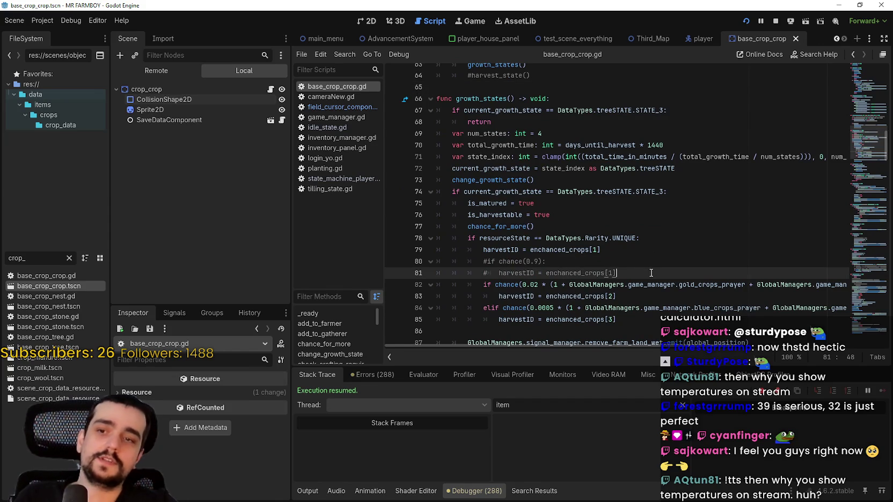
mouse_move(642, 267)
mouse_down()
mouse_move(467, 260)
mouse_move(423, 271)
mouse_up()
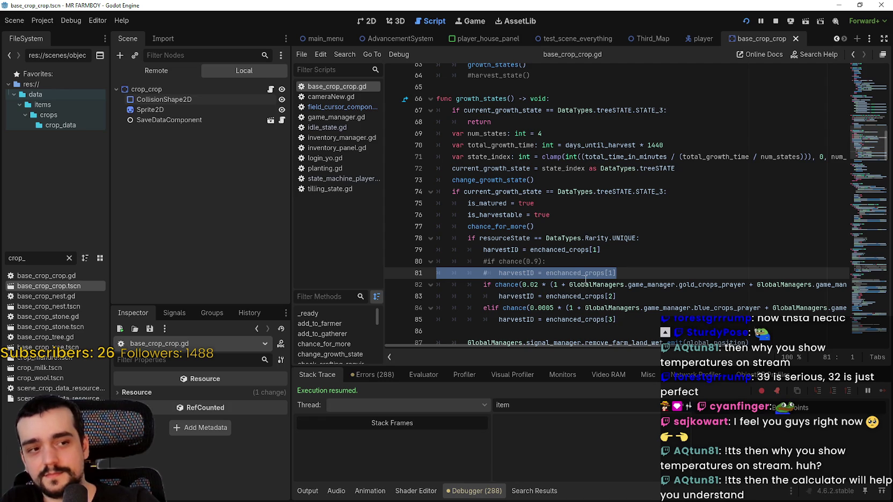
click(593, 262)
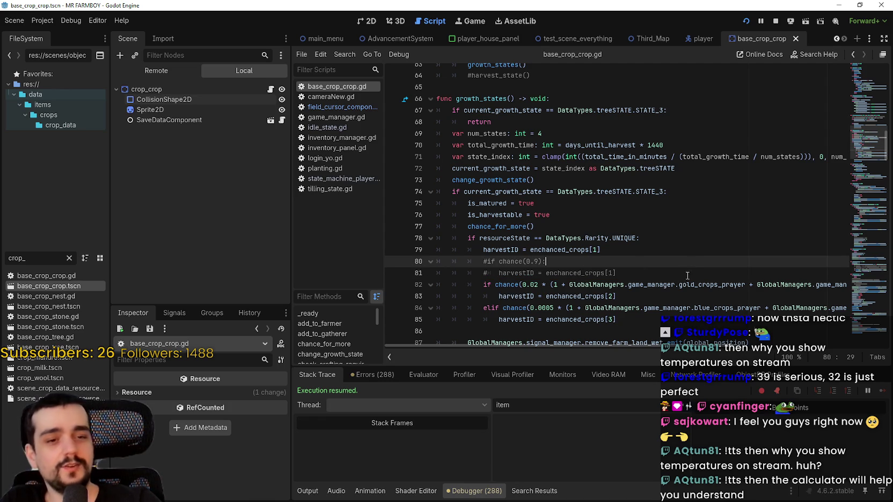
click(668, 274)
shift+click(417, 262)
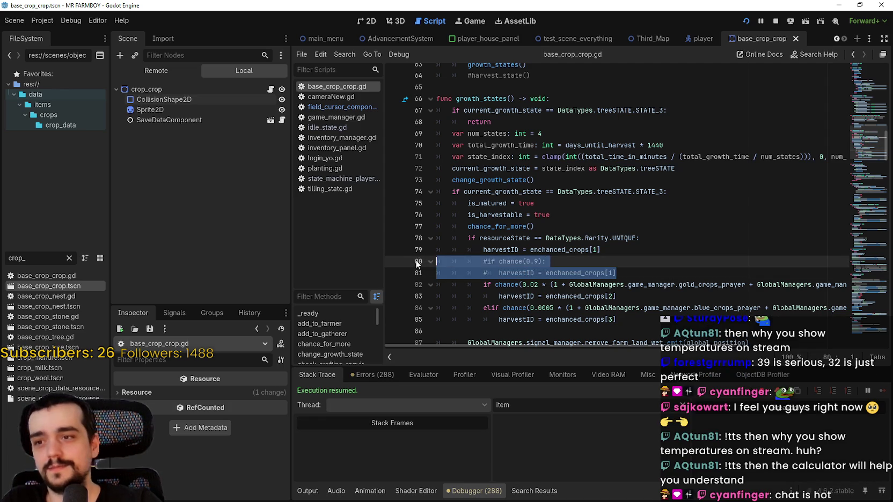
click(635, 275)
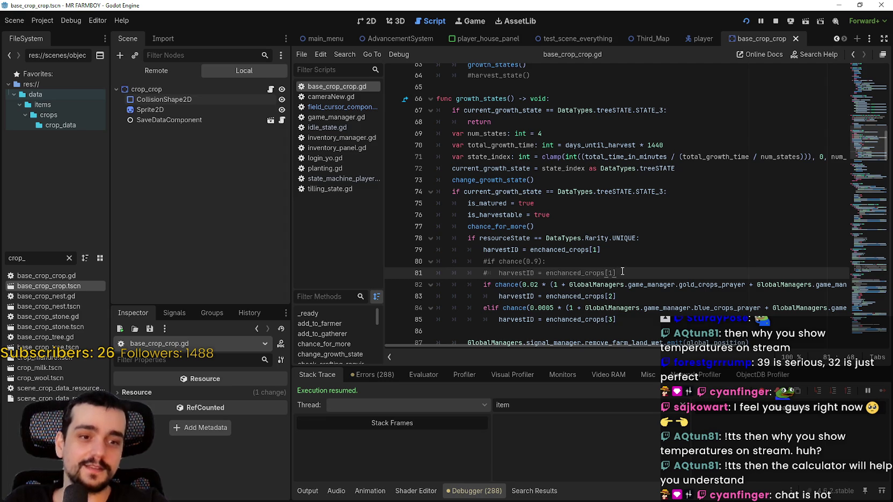
shift+click(421, 238)
scroll(537, 252, up, 1)
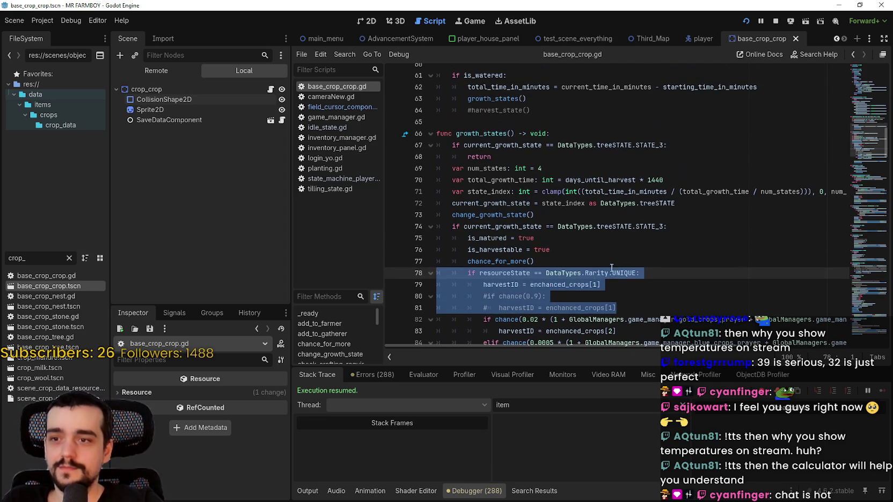
- Scroll back up through _ready to set_crop and search the script for set_crop
click(601, 261)
scroll(609, 237, up, 6)
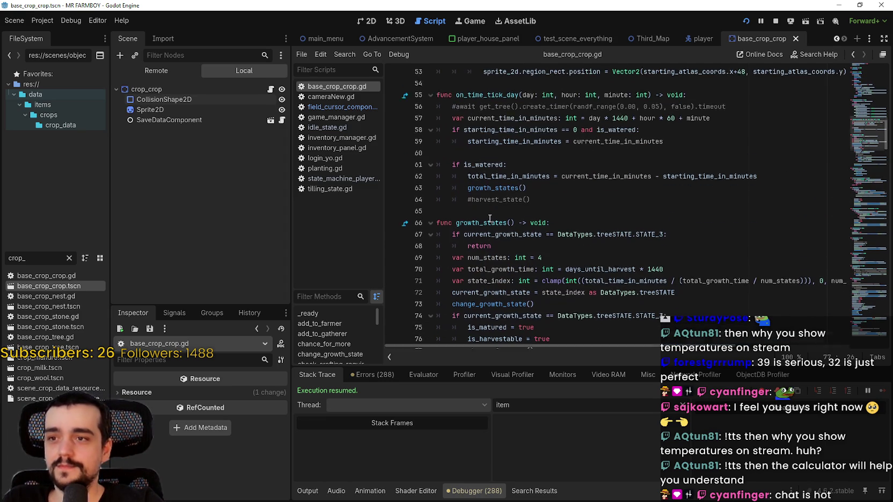
scroll(670, 204, up, 9)
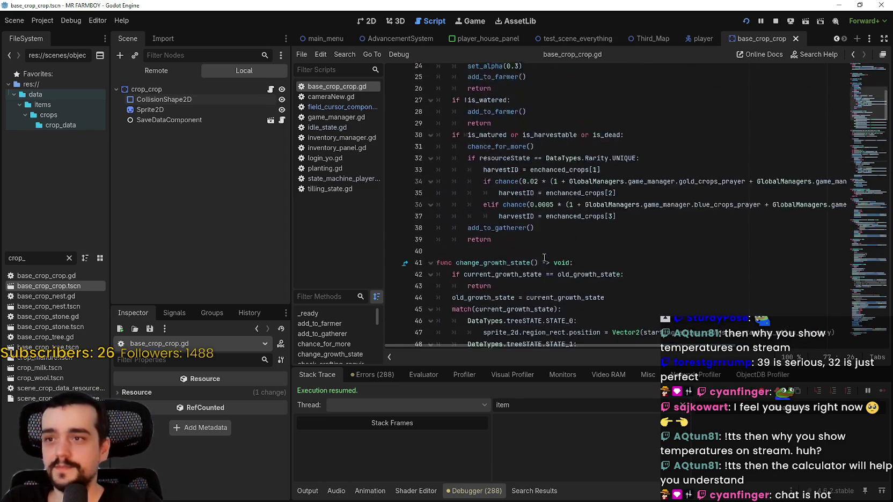
scroll(863, 96, up, 3)
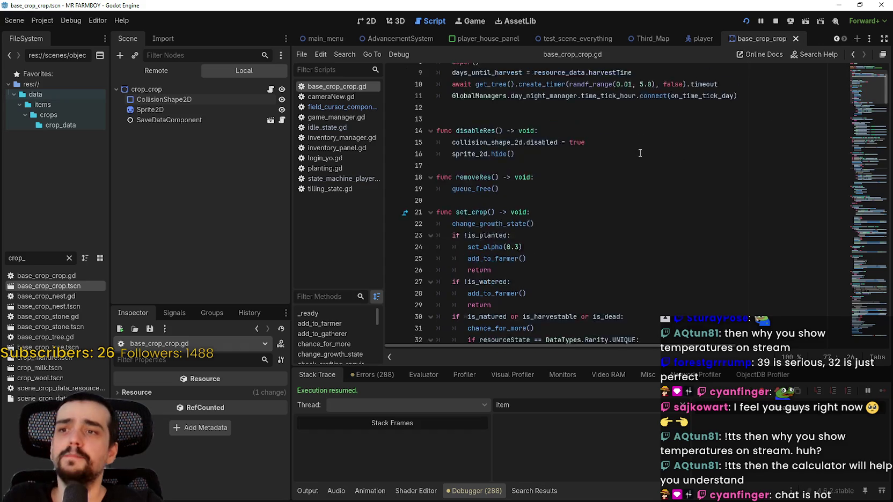
scroll(479, 100, up, 2)
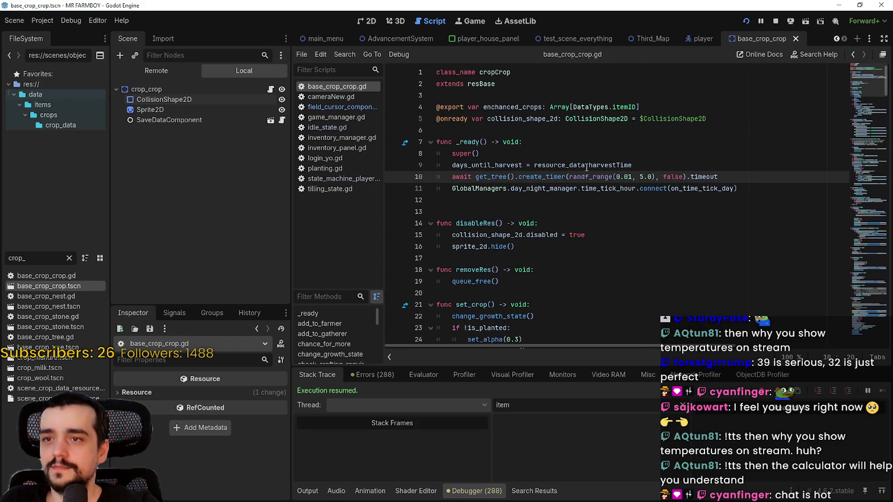
click(530, 165)
scroll(486, 229, down, 2)
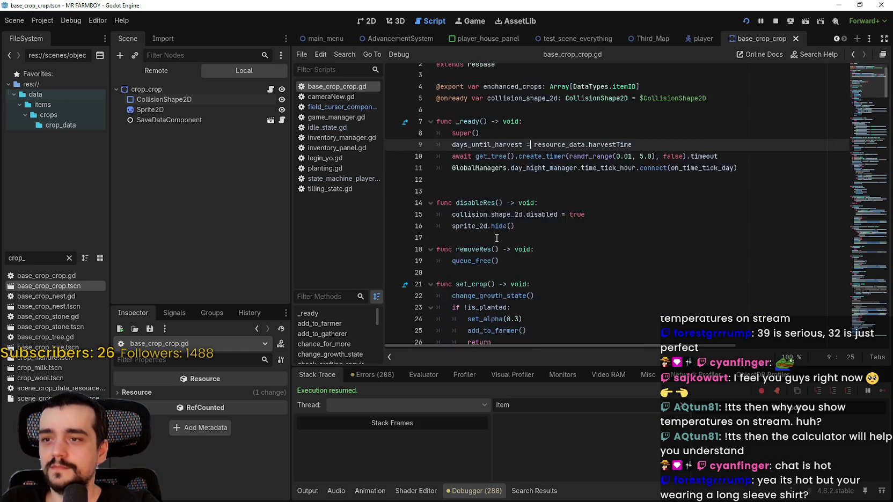
scroll(483, 220, up, 2)
scroll(479, 205, down, 1)
scroll(479, 204, down, 5)
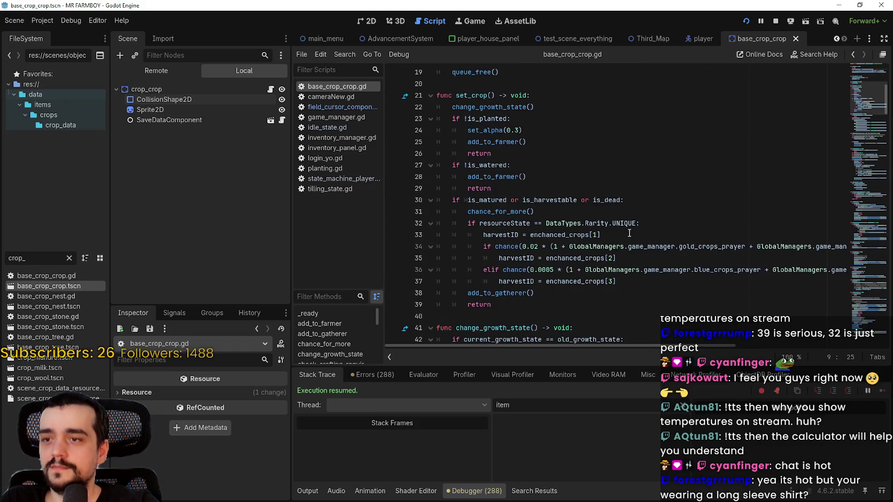
click(575, 187)
double_click(476, 96)
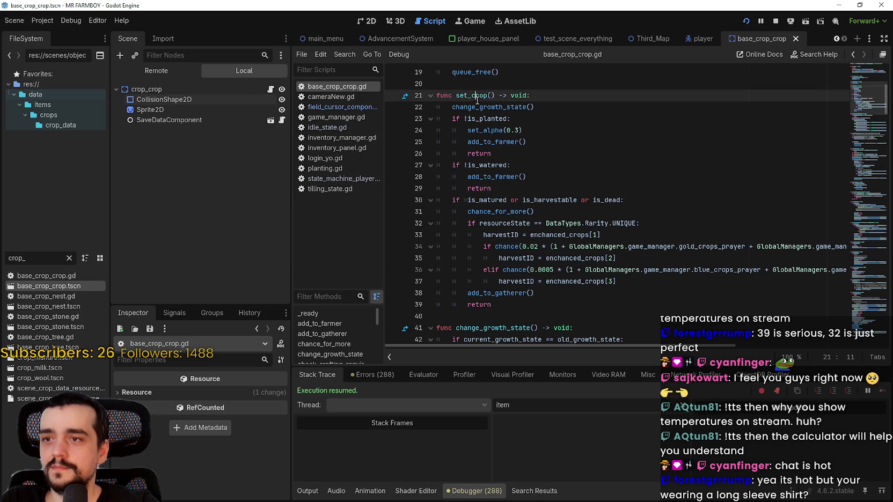
key(ctrl+f)
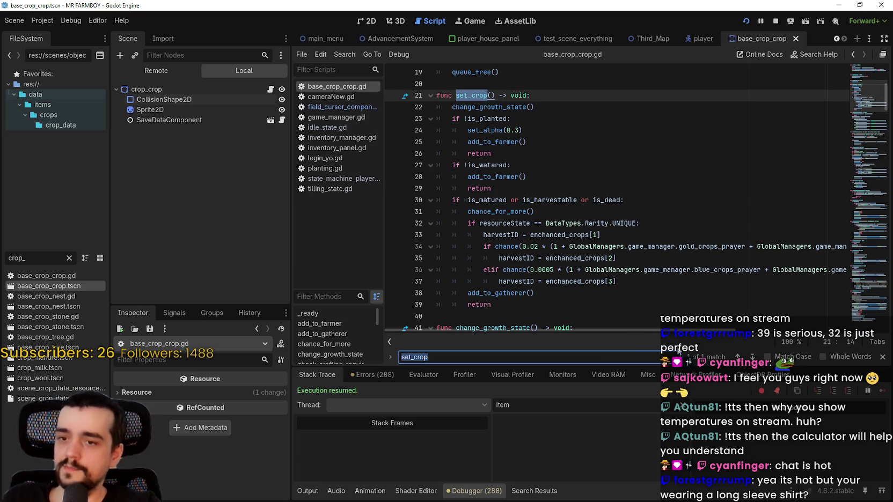
click(467, 97)
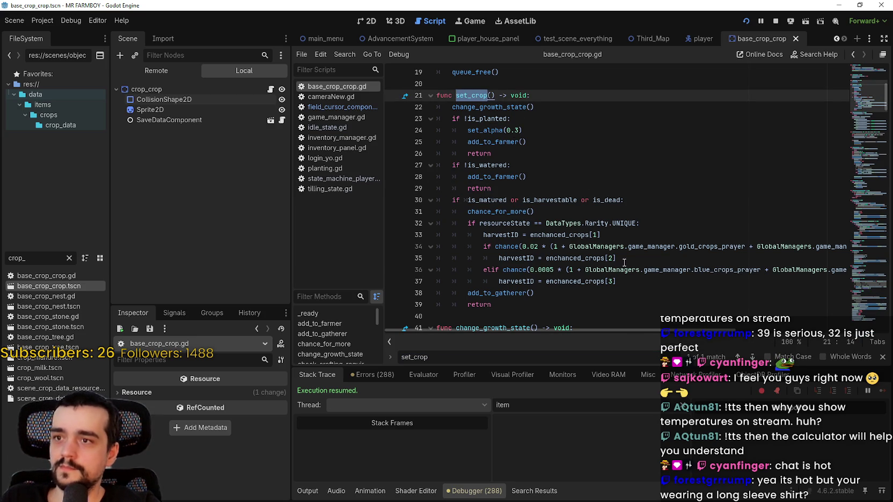
- Search for resourceState and select its UNIQUE rarity comparison on line 78
double_click(504, 223)
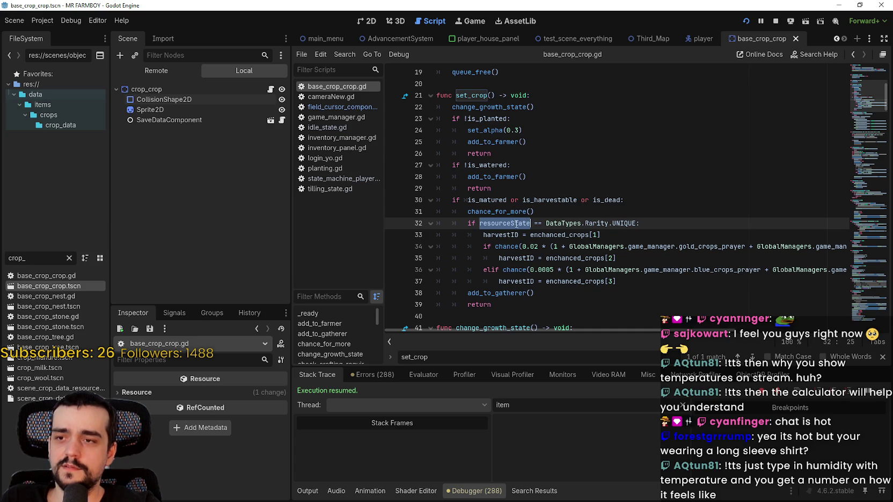
key(ctrl+f)
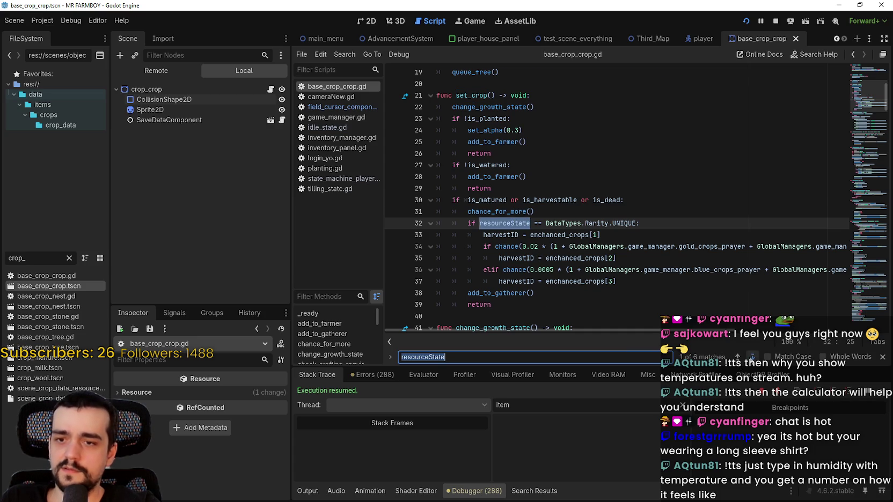
key(Return)
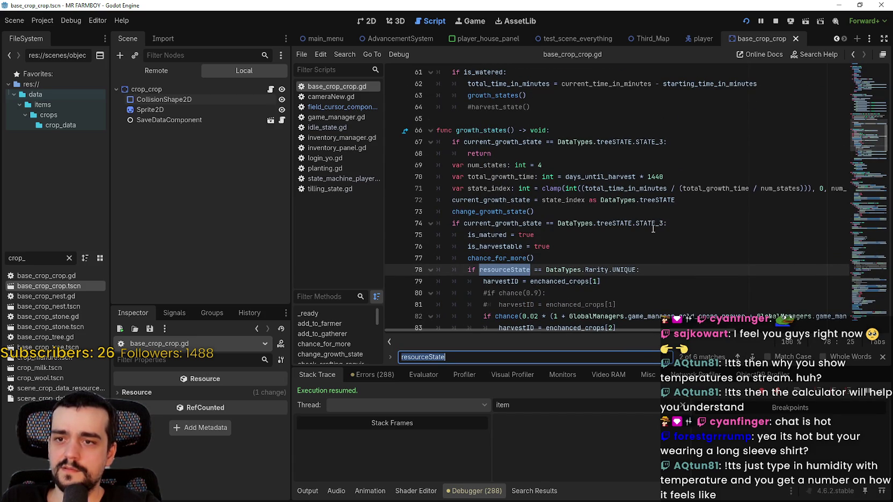
scroll(655, 226, down, 2)
click(519, 201)
drag(636, 200, 478, 196)
double_click(488, 199)
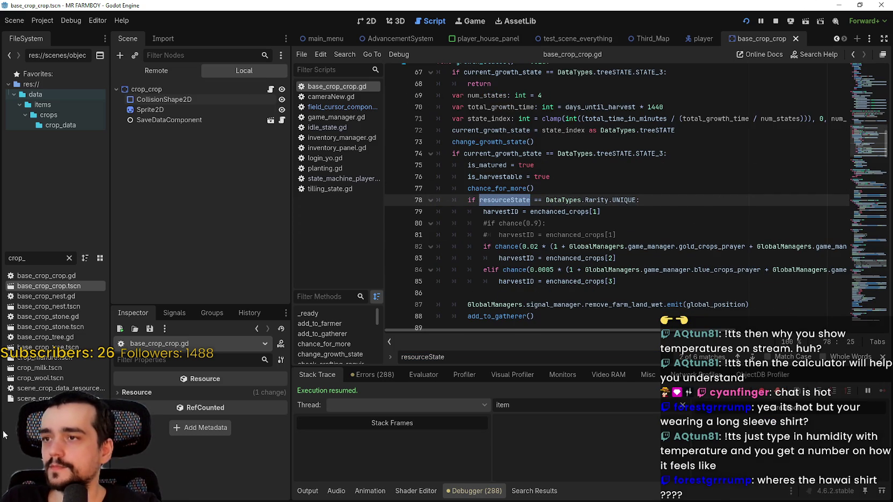
click(2, 254)
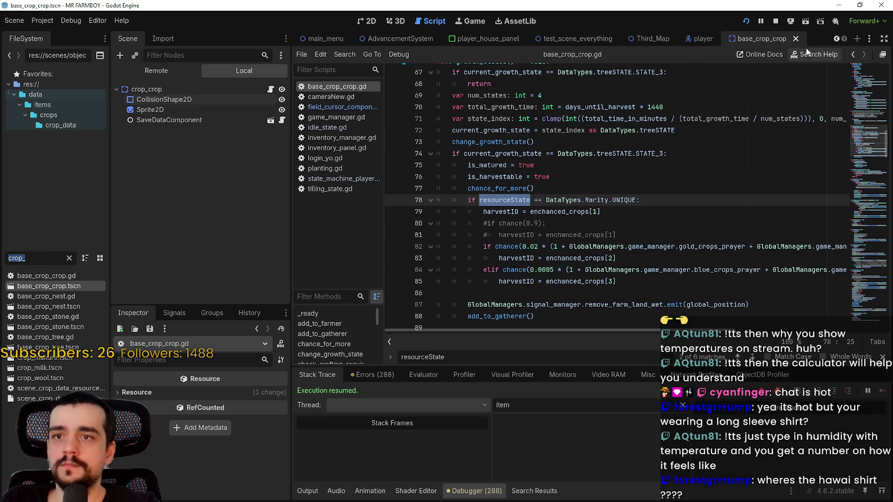
click(586, 41)
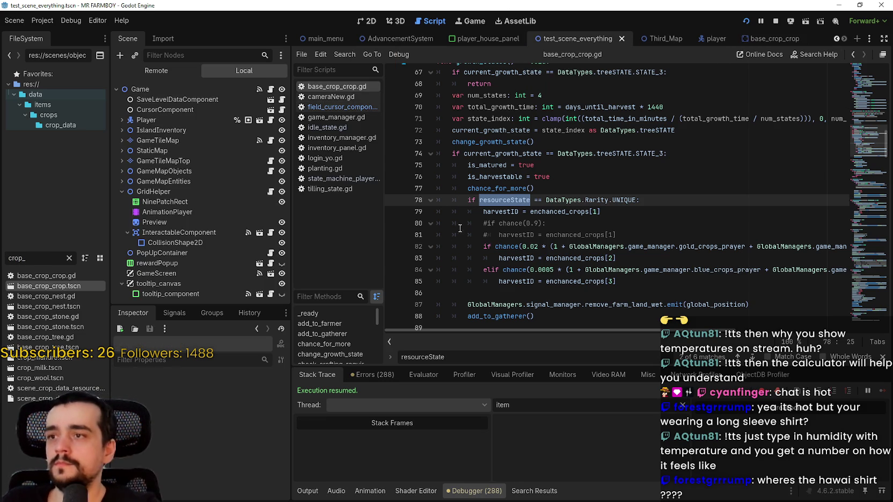
- Open field_cursor_component.gd, look up add_crop, and select item_instance.resourceState on line 189
click(332, 107)
scroll(525, 259, up, 1)
scroll(524, 259, down, 4)
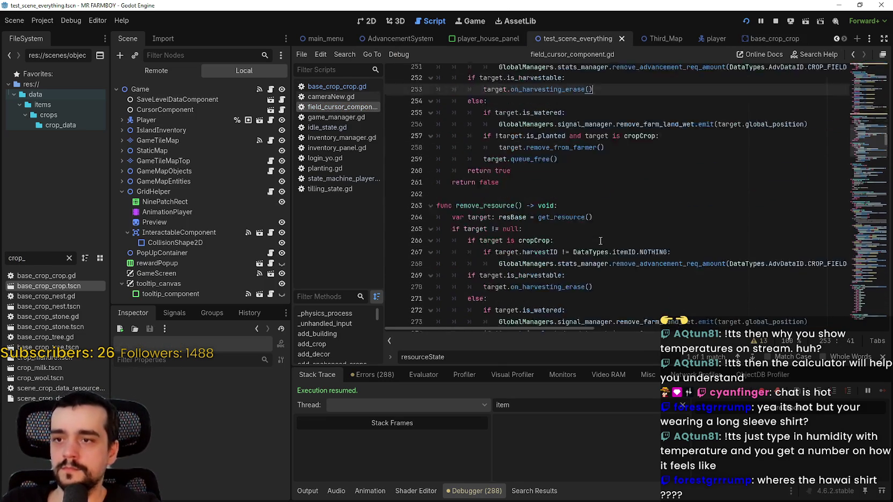
mouse_move(859, 113)
mouse_down()
mouse_move(870, 112)
mouse_move(863, 66)
mouse_up()
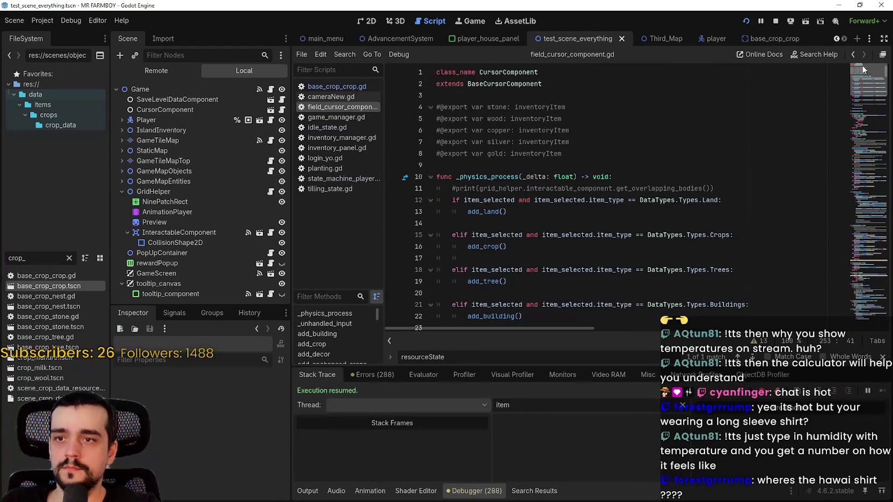
scroll(620, 253, down, 2)
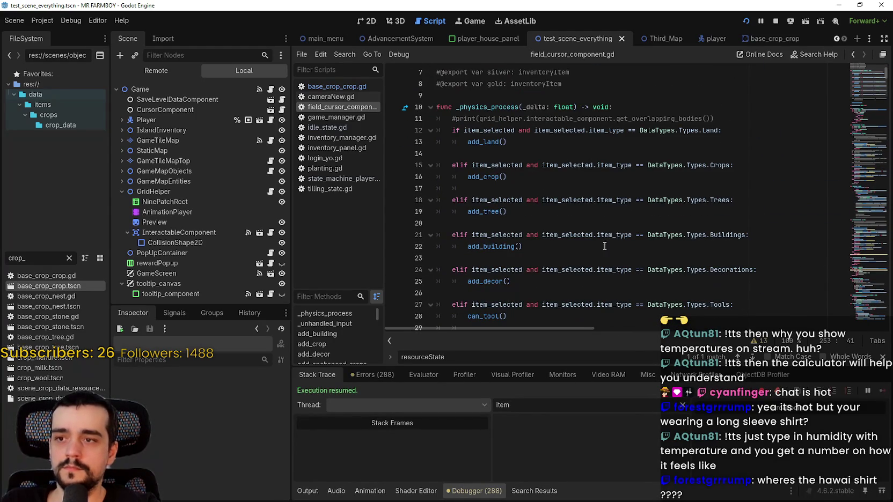
right_click(478, 177)
click(511, 327)
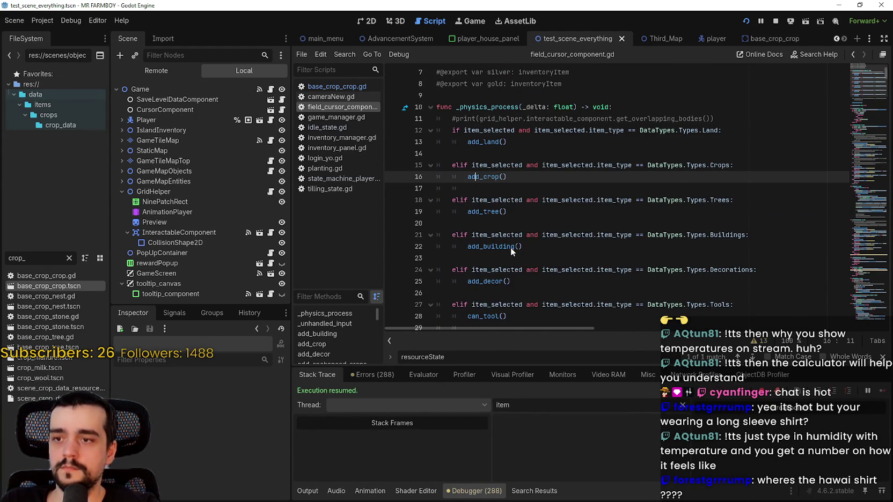
scroll(505, 259, down, 3)
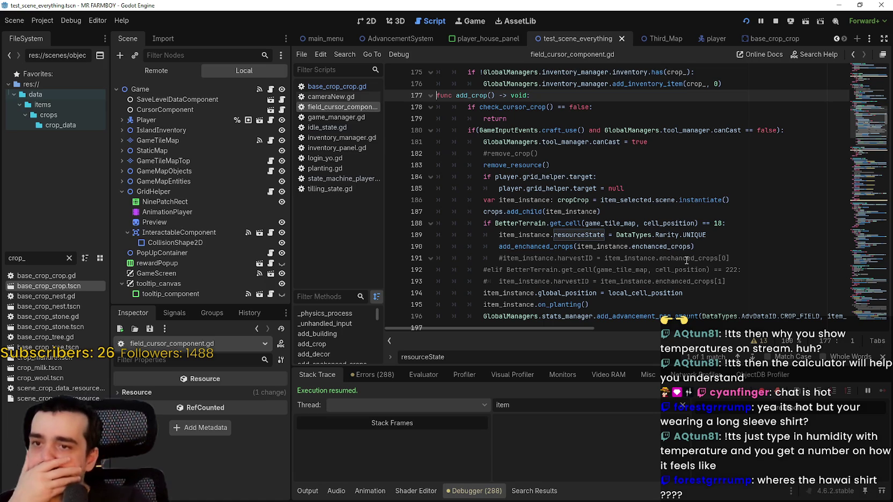
drag(515, 235, 708, 232)
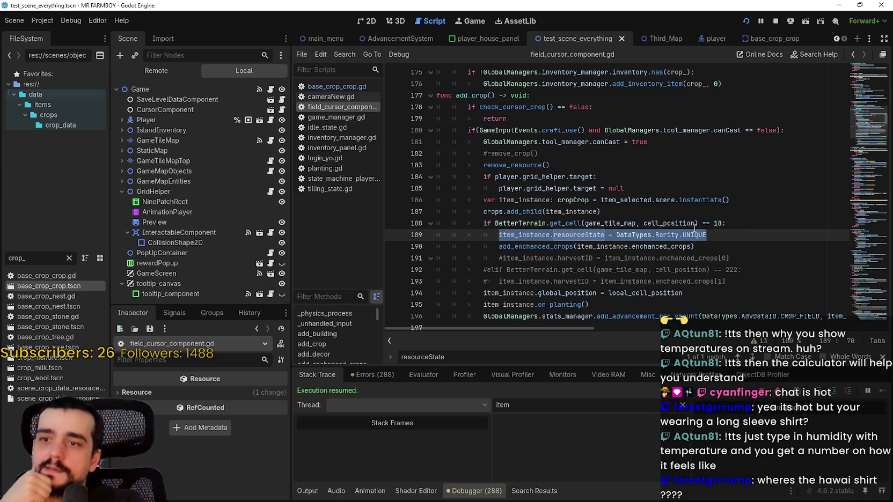
mouse_move(690, 232)
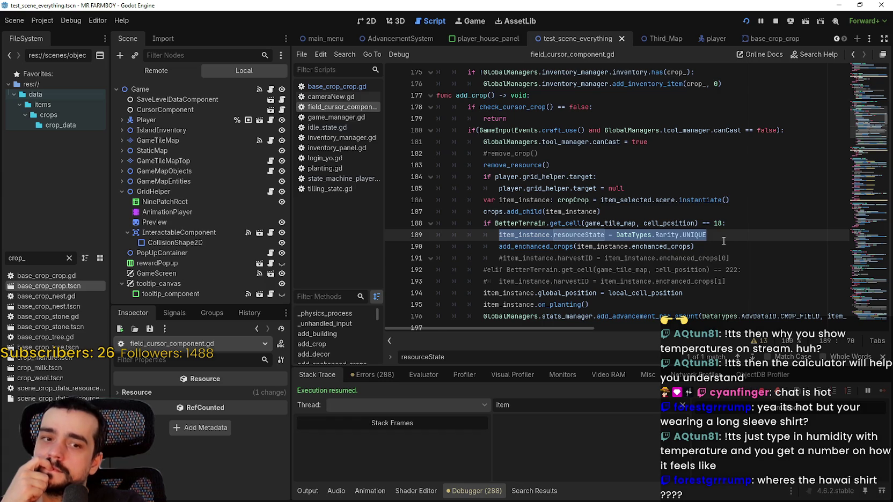
scroll(723, 241, down, 1)
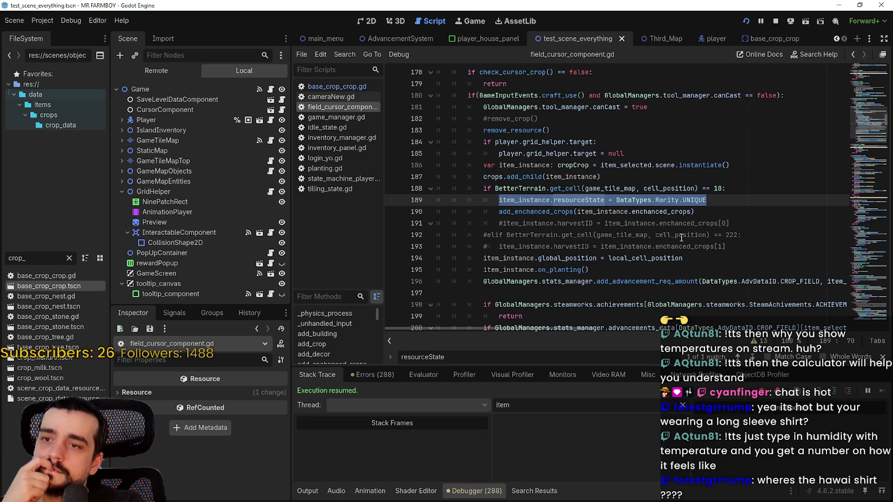
- Look up the add_enchanced_crops definition called from line 190
click(554, 213)
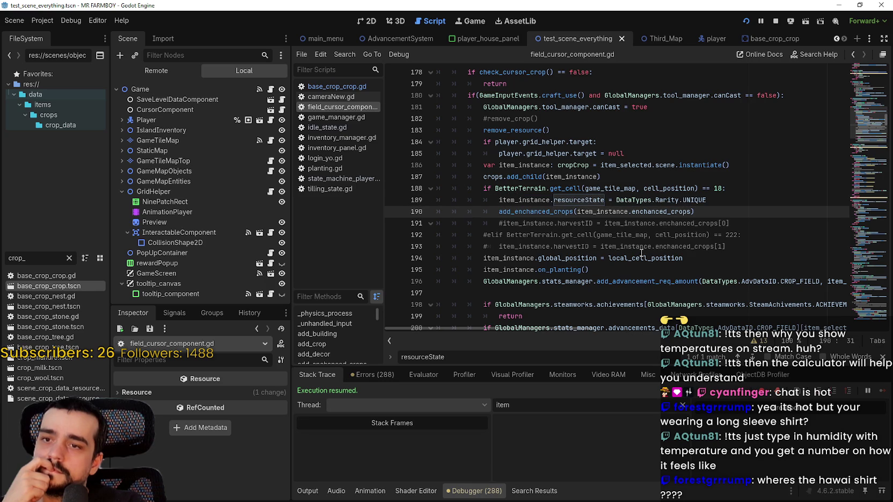
scroll(655, 251, down, 1)
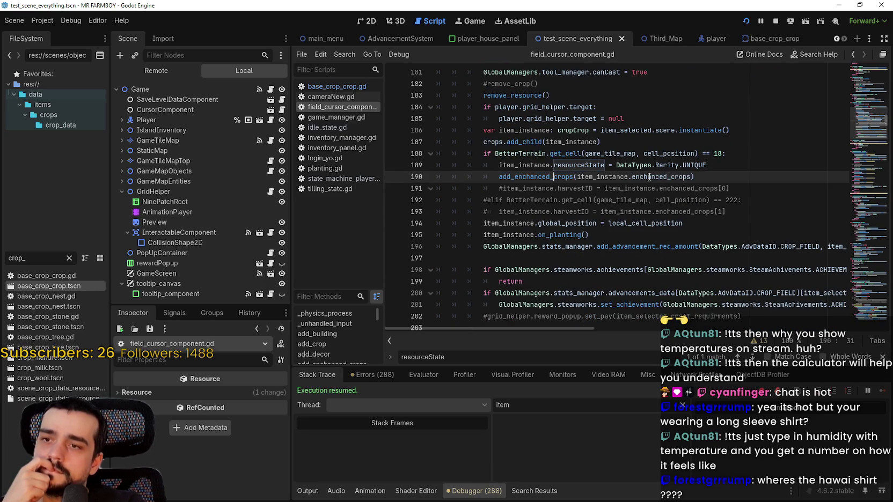
mouse_move(649, 177)
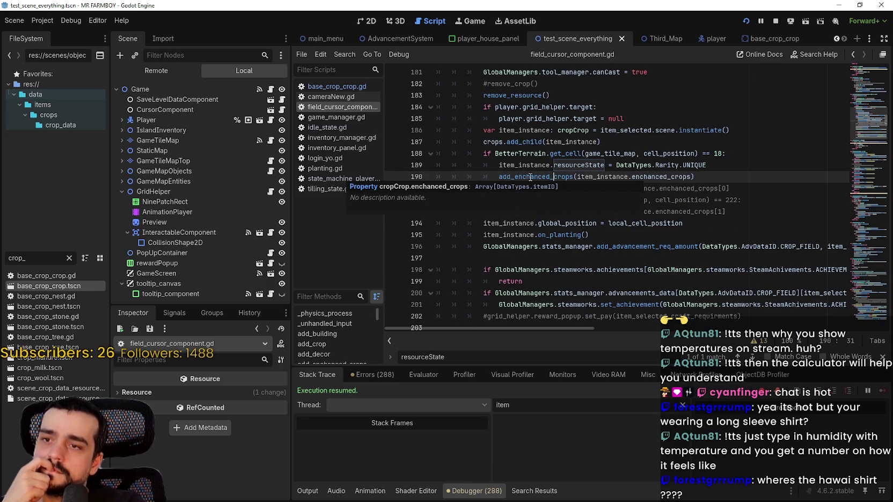
right_click(517, 177)
click(572, 324)
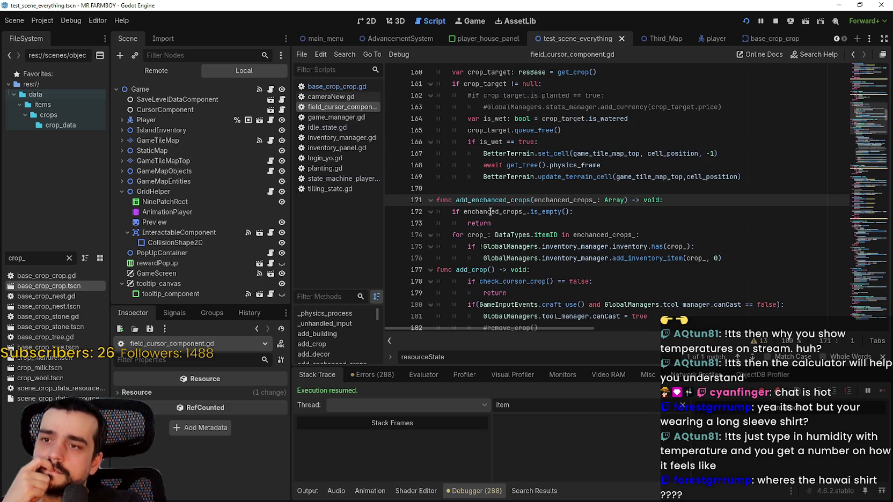
scroll(488, 204, down, 1)
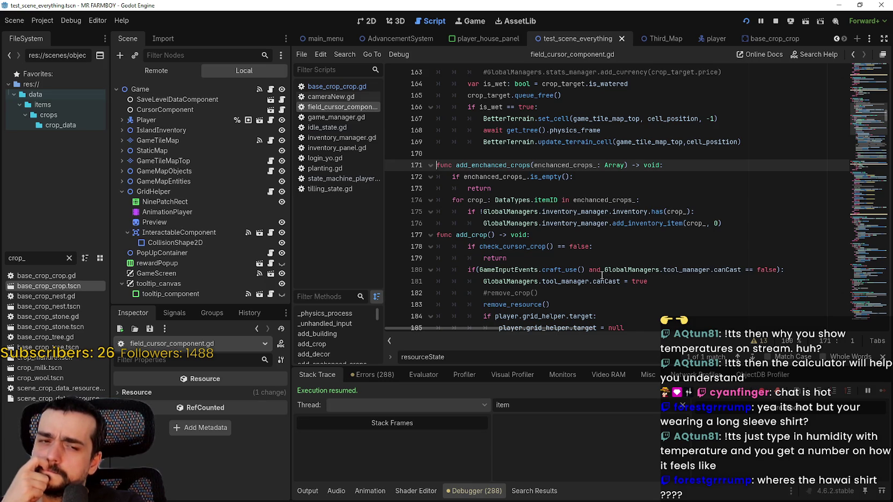
- Select the line 175 inventory check and loop adding enchanted crops to the inventory
scroll(531, 169, down, 2)
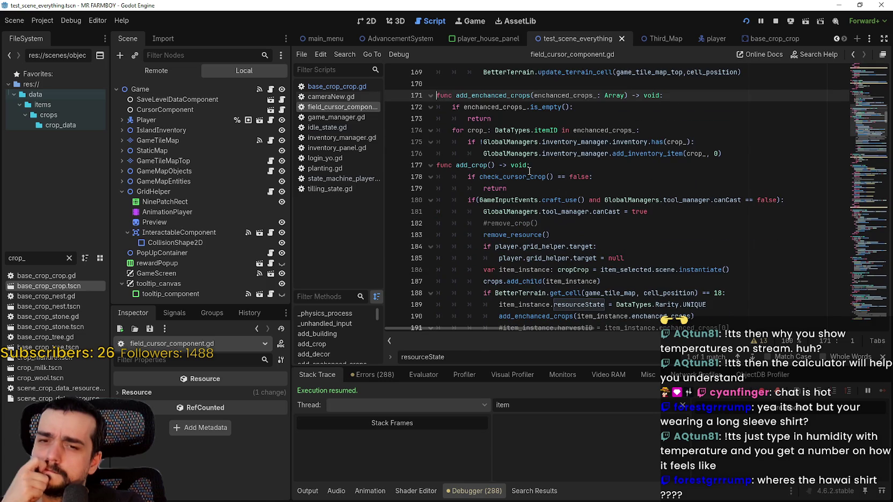
scroll(641, 216, up, 1)
scroll(641, 216, down, 1)
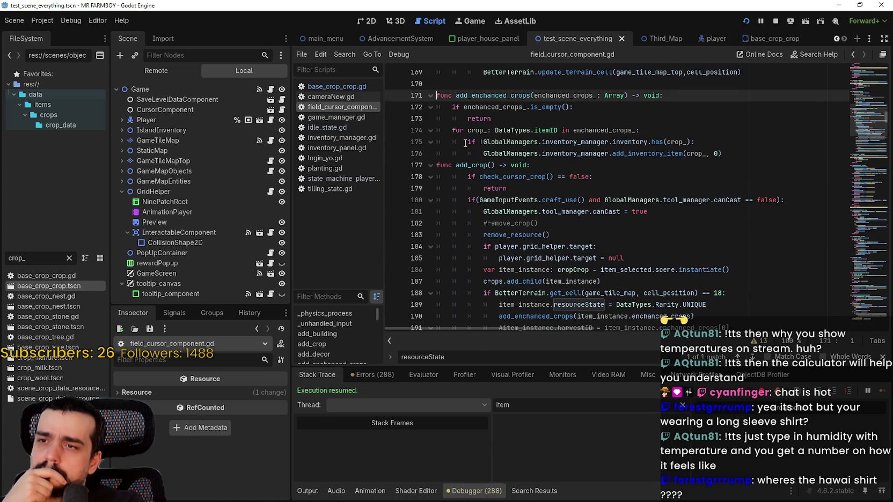
drag(465, 143, 503, 138)
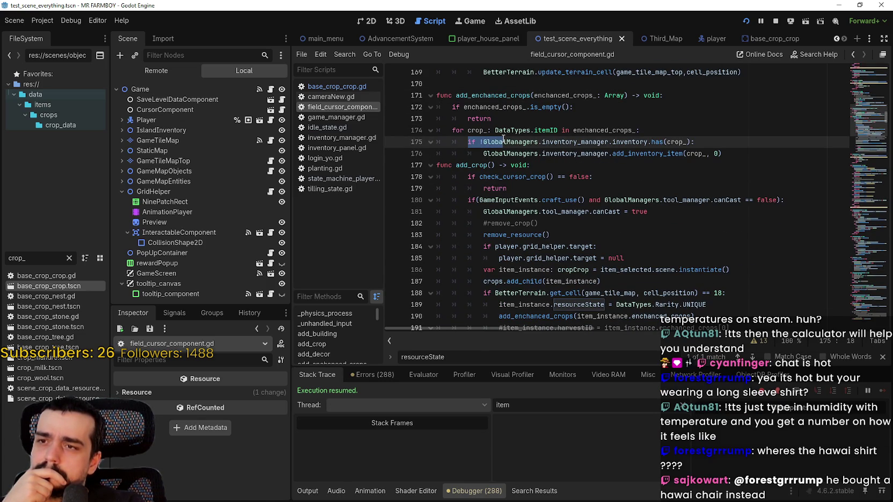
drag(504, 138, 601, 141)
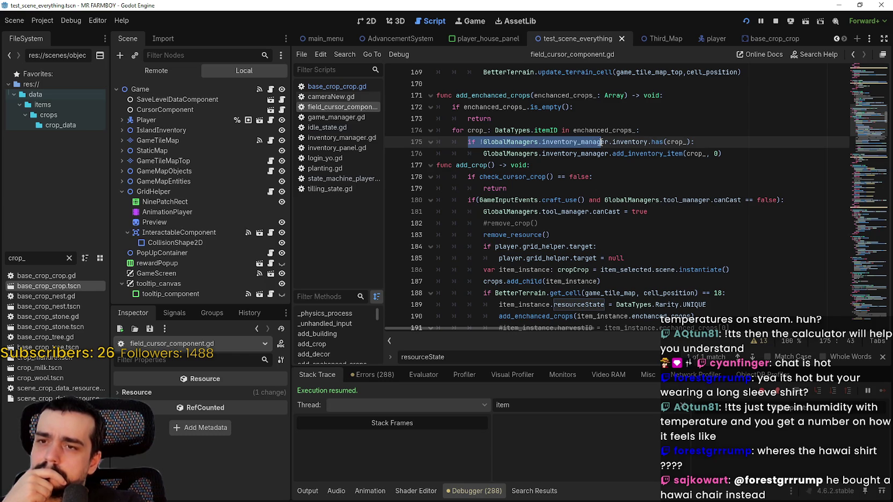
mouse_move(721, 154)
mouse_down()
mouse_move(483, 131)
mouse_move(436, 139)
mouse_up()
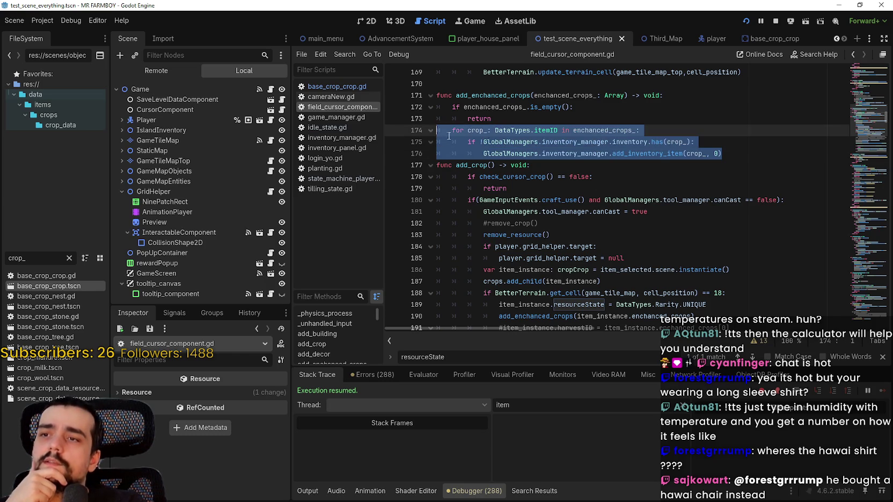
click(580, 143)
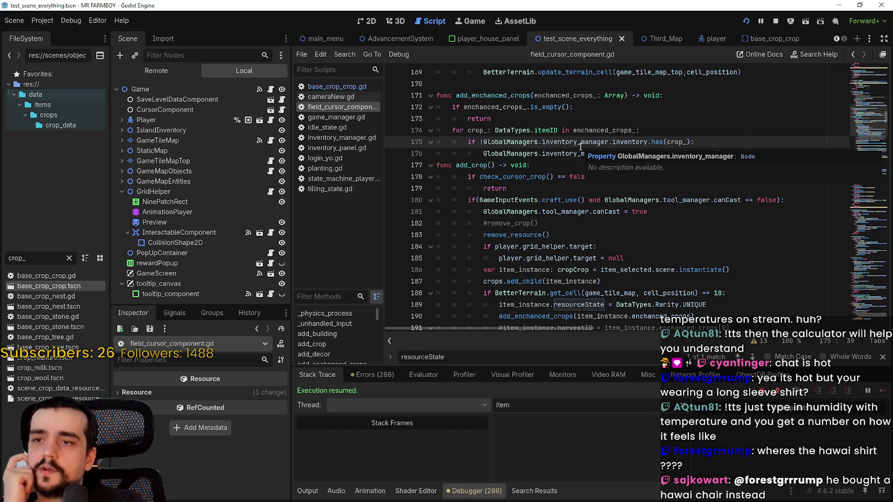
scroll(625, 259, down, 1)
- Copy the enchanted-land block, lines 188–190
click(735, 274)
key(Down)
drag(721, 281, 435, 257)
key(ctrl+c)
scroll(470, 234, down, 2)
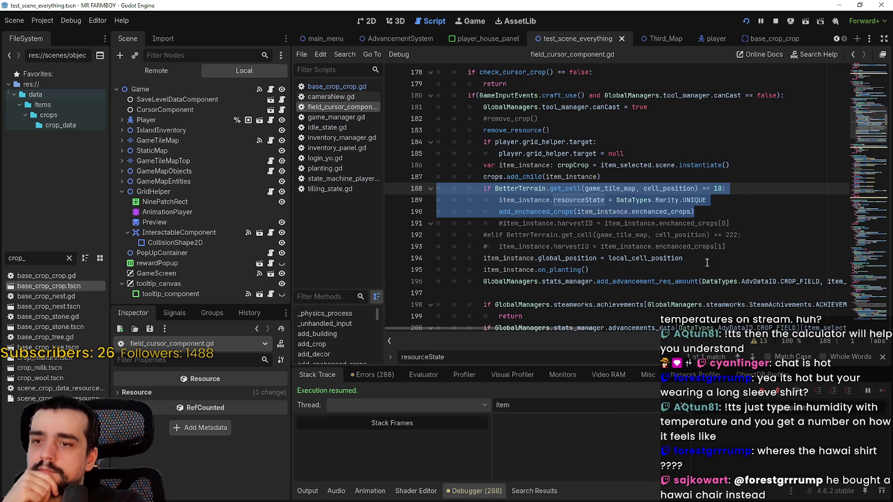
right_click(590, 206)
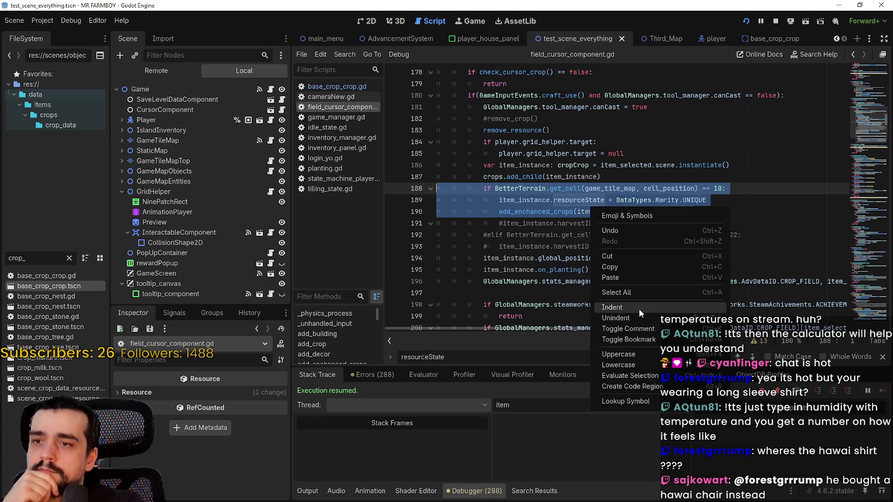
click(610, 267)
- Navigate back to the top of the file and bring up options for the add_land call
click(852, 55)
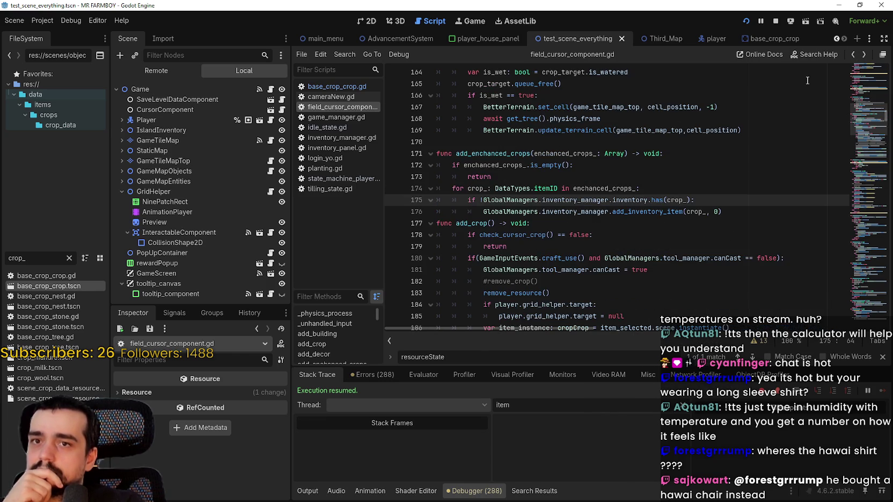
scroll(645, 168, up, 1)
drag(872, 80, 875, 68)
scroll(876, 67, down, 2)
right_click(490, 142)
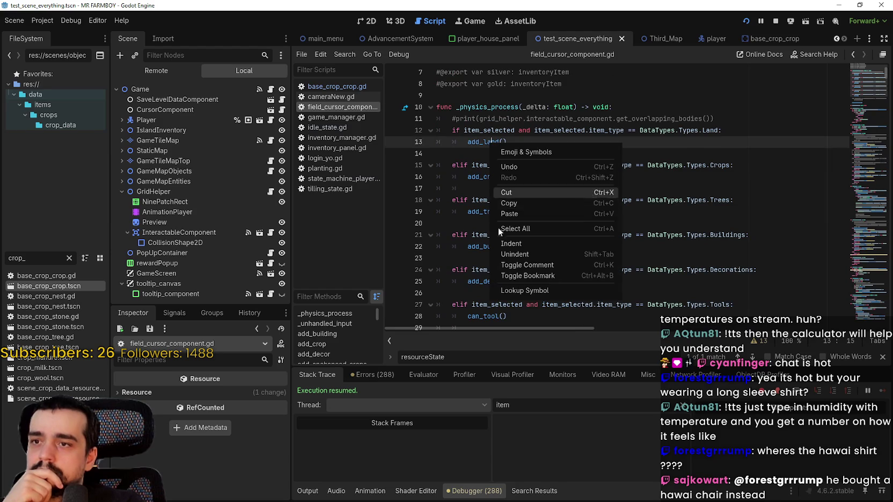
- Jump to the add_land function definition and locate its remove_resource_land call
click(507, 294)
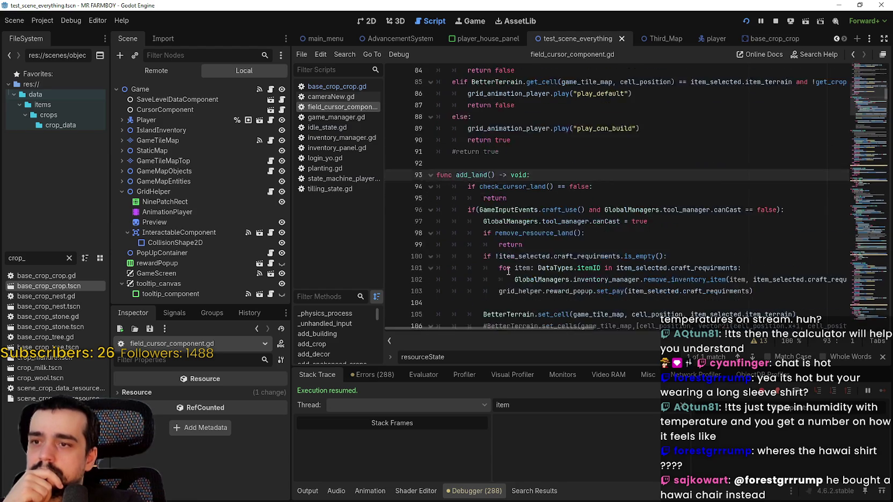
click(506, 190)
scroll(534, 193, down, 1)
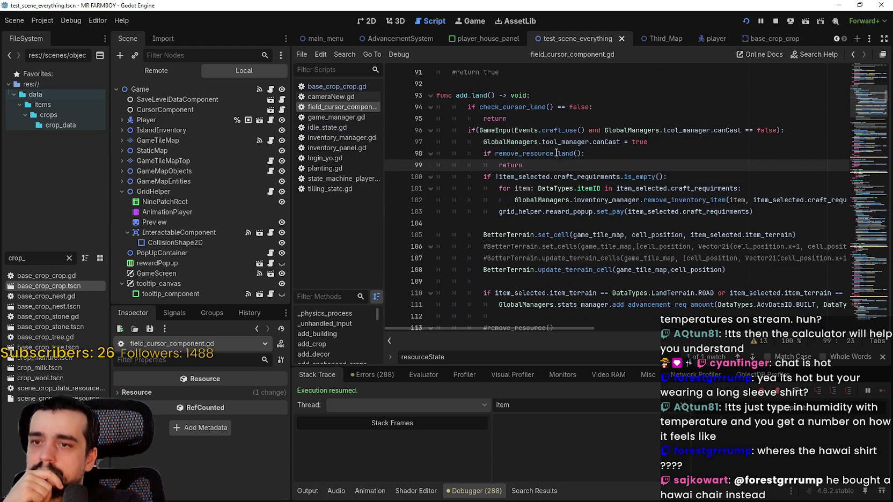
right_click(555, 154)
click(508, 209)
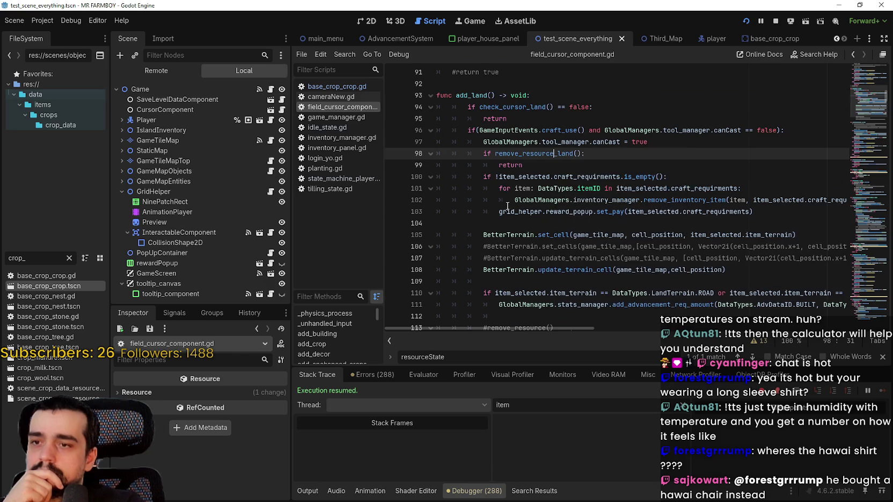
scroll(507, 206, down, 2)
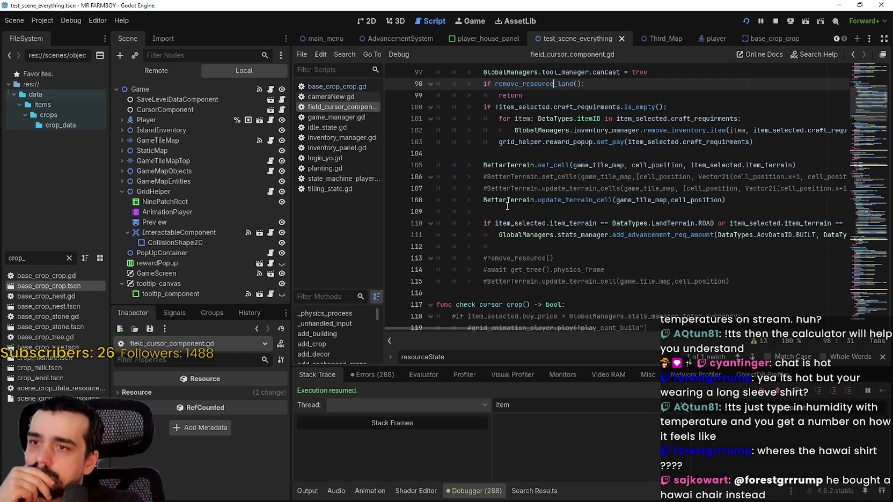
scroll(507, 206, up, 2)
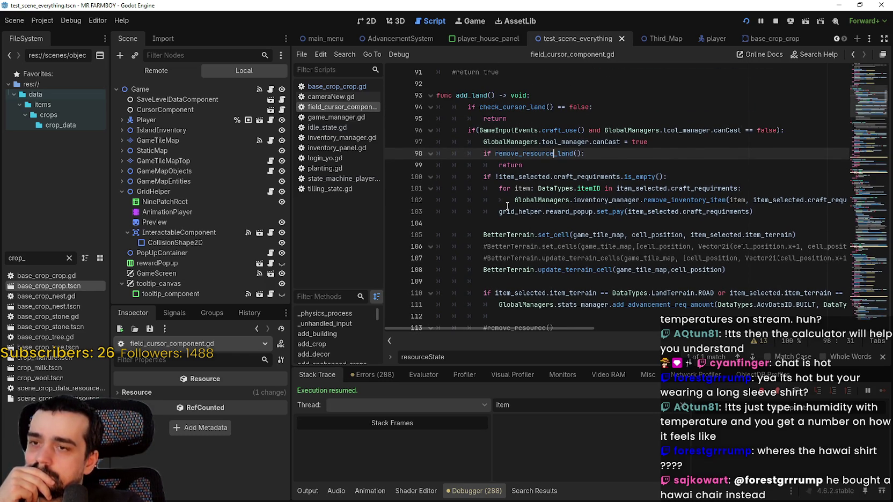
- Select the remove_resource_land check on lines 98–99 inside add_land
double_click(535, 153)
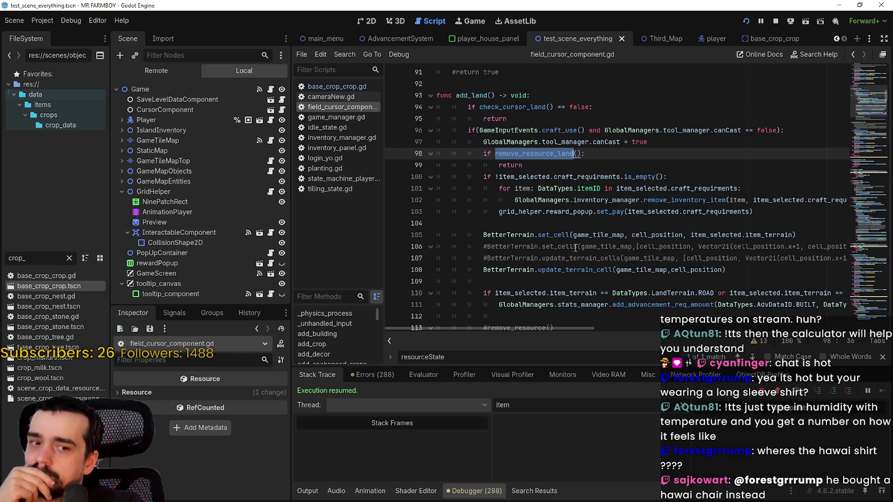
click(545, 166)
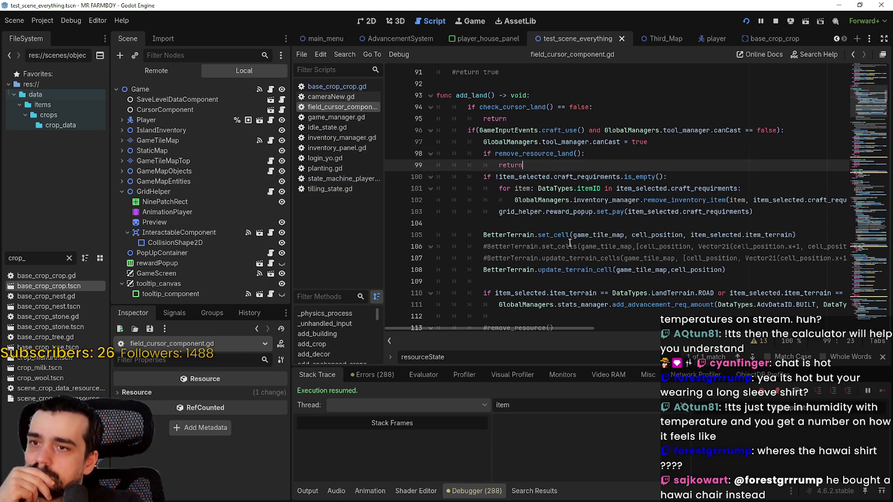
mouse_move(556, 152)
mouse_move(558, 230)
click(490, 153)
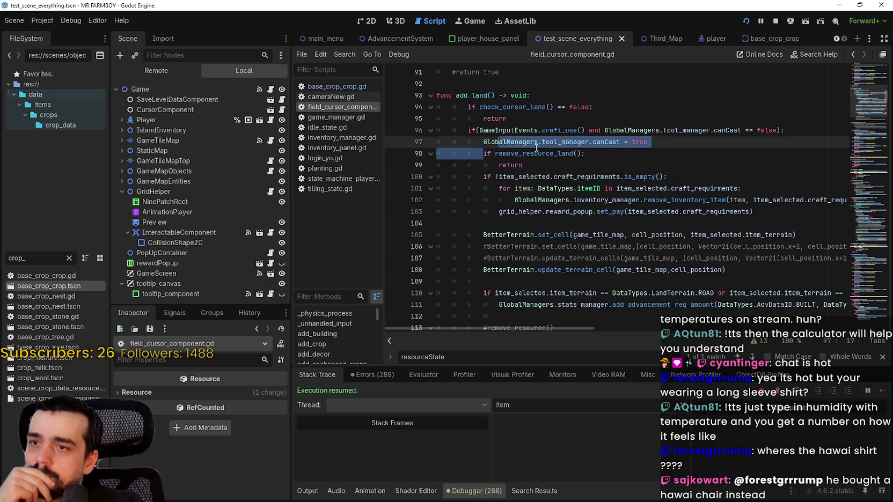
click(527, 169)
drag(527, 166, 438, 154)
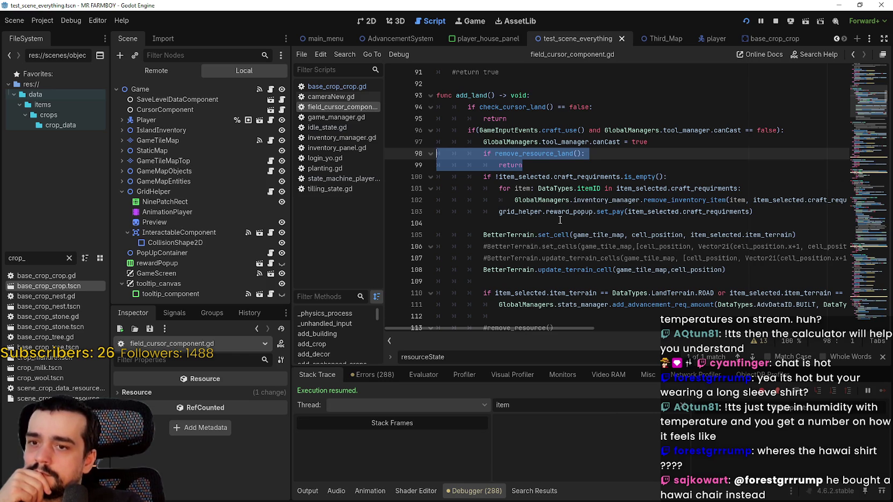
- Look up the remove_resource_land definition from its call on line 98
scroll(561, 219, down, 1)
scroll(569, 271, down, 2)
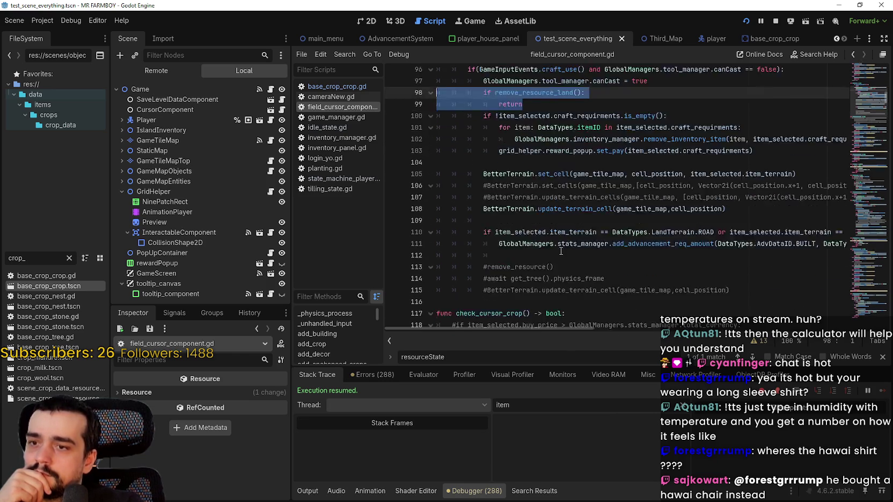
click(575, 210)
scroll(561, 219, up, 3)
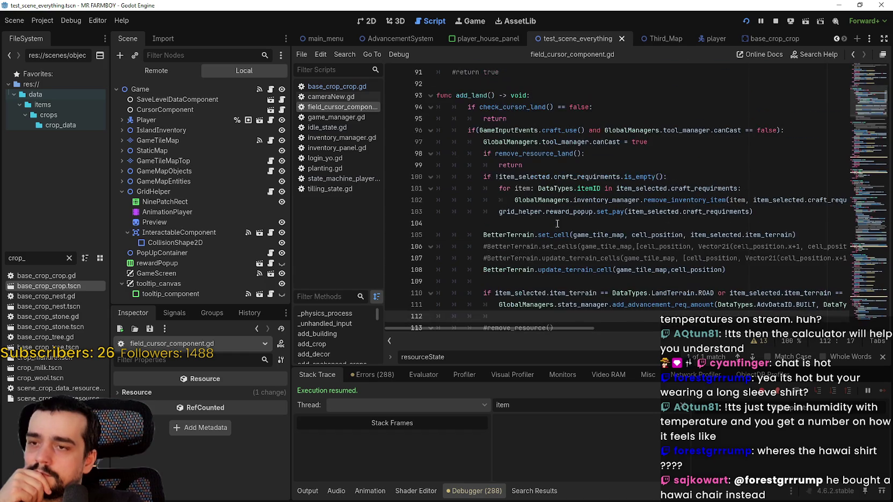
click(541, 223)
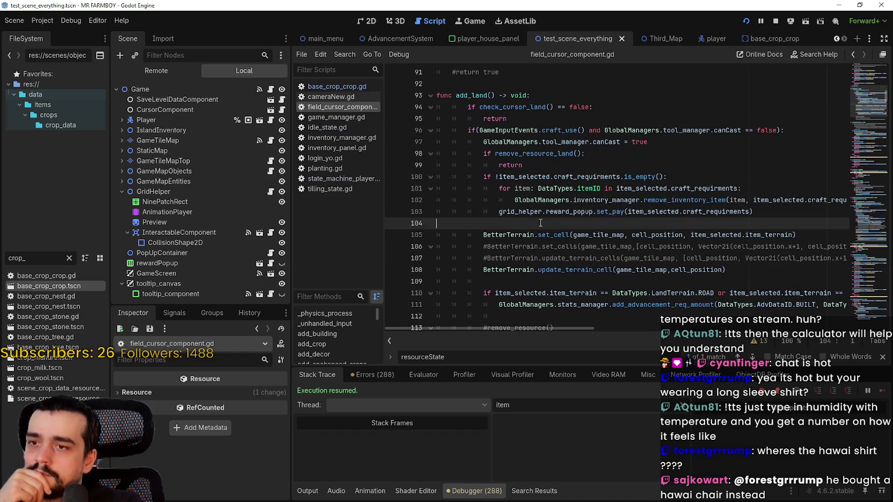
right_click(542, 151)
click(578, 306)
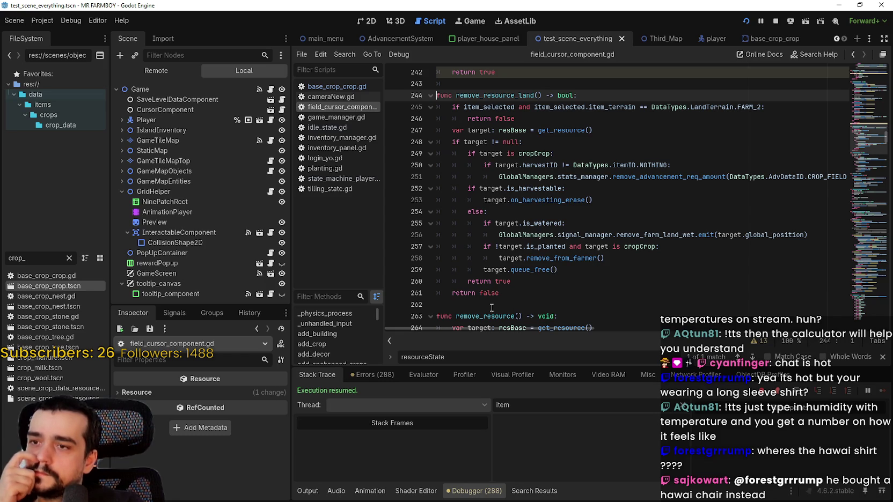
click(523, 283)
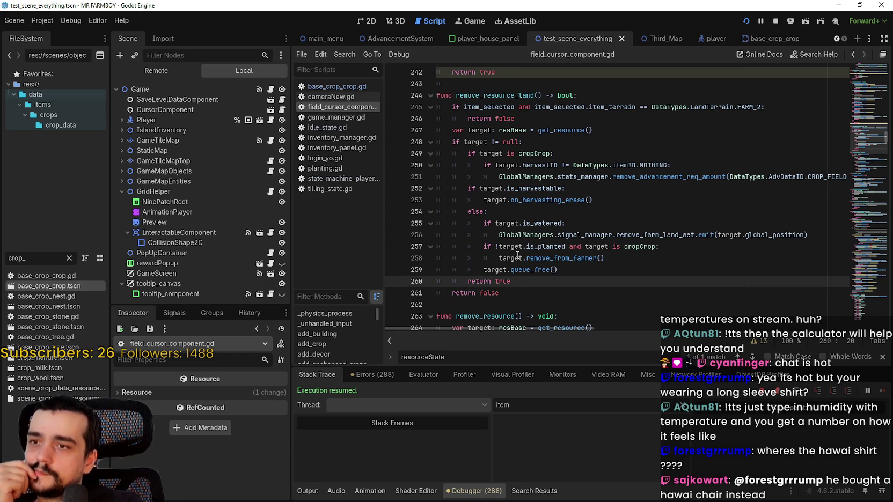
scroll(518, 255, up, 1)
click(538, 165)
click(758, 143)
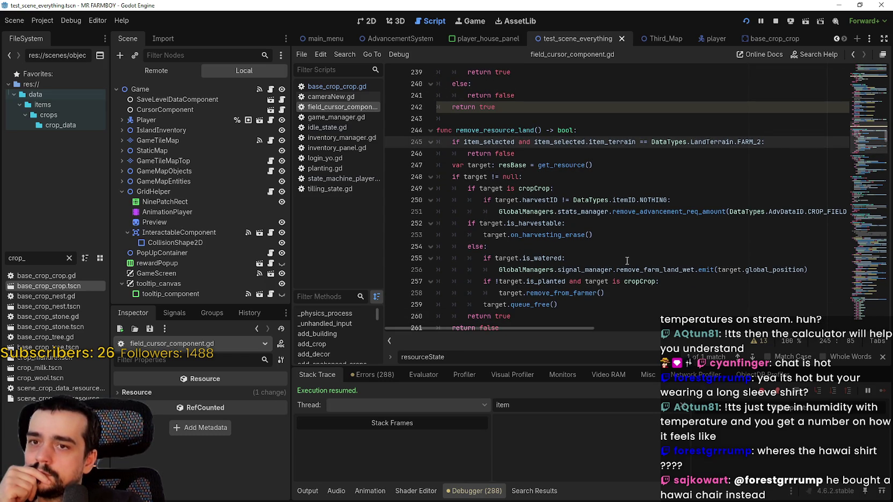
key(Return)
key(BackSpace)
key(BackSpace)
key(ctrl+v)
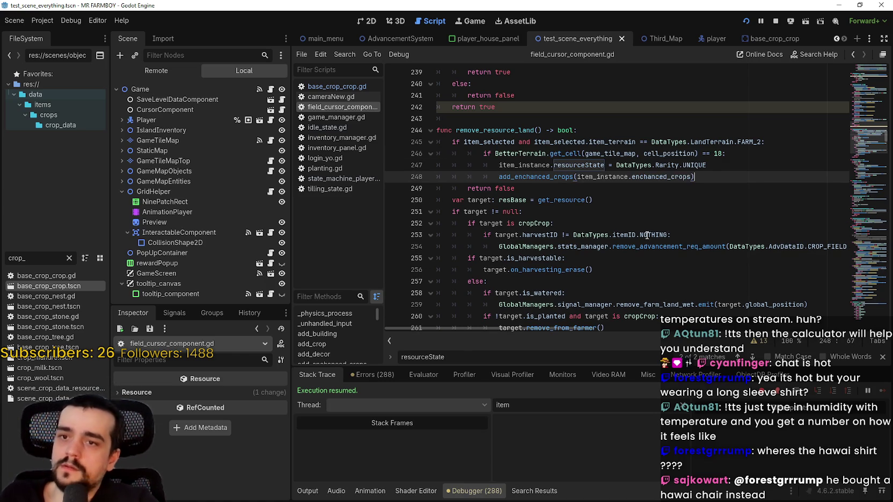
drag(697, 176, 438, 154)
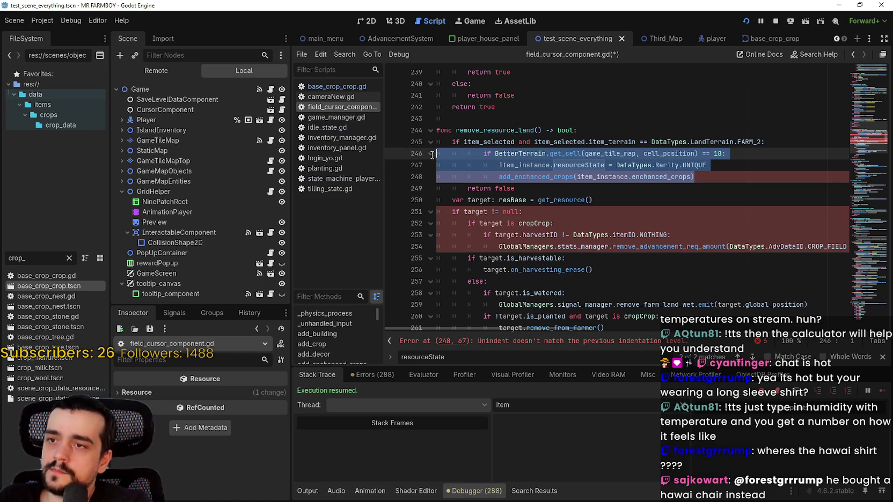
key(shift+Tab)
click(508, 173)
triple_click(524, 167)
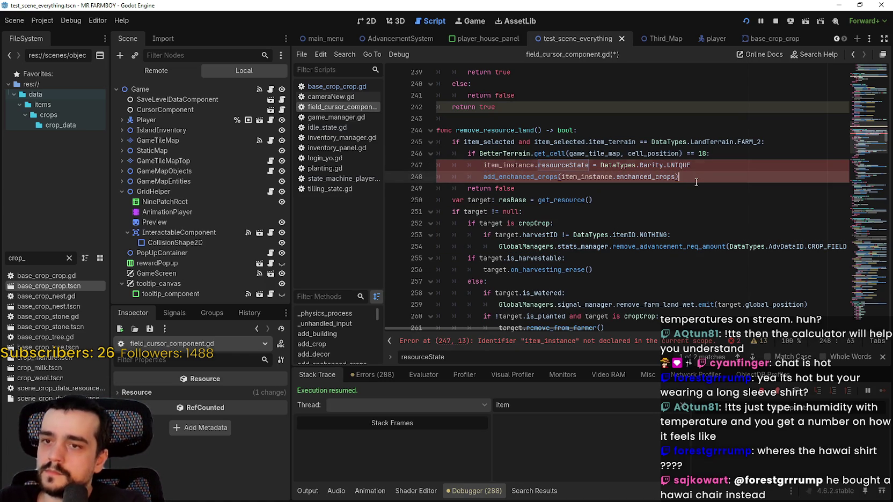
click(588, 198)
drag(587, 193, 423, 154)
key(ctrl+c)
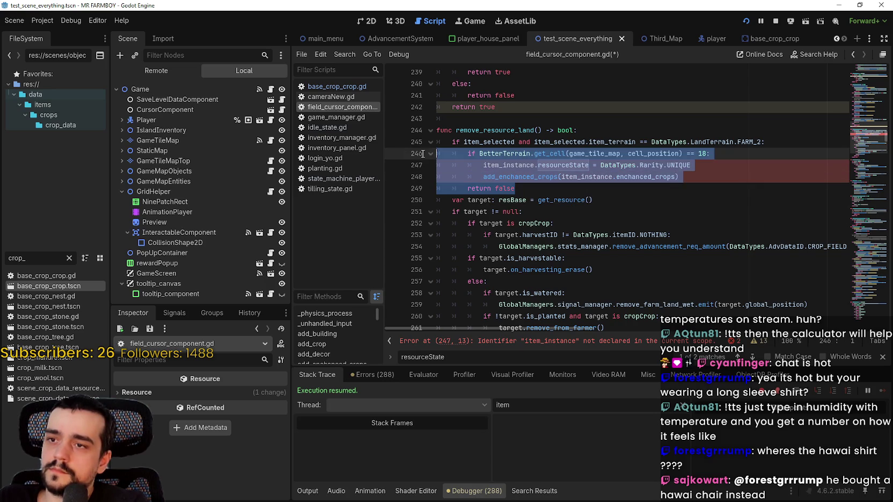
drag(706, 176, 372, 147)
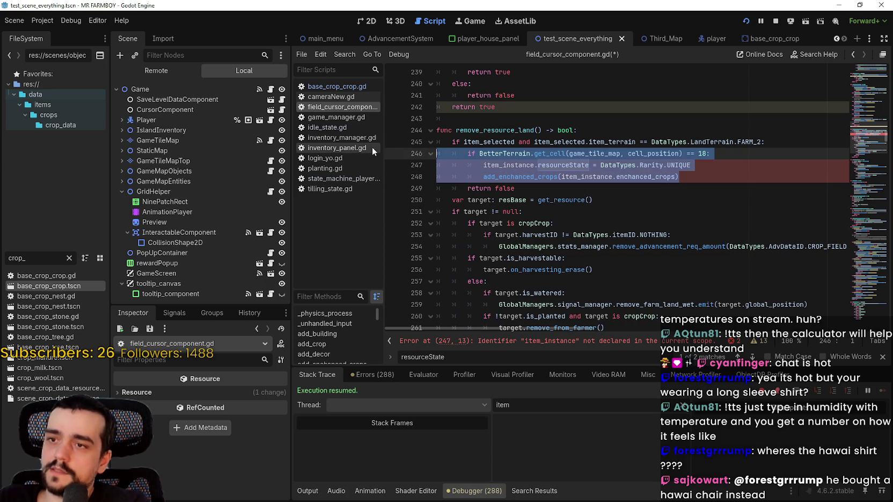
key(BackSpace)
scroll(502, 214, down, 1)
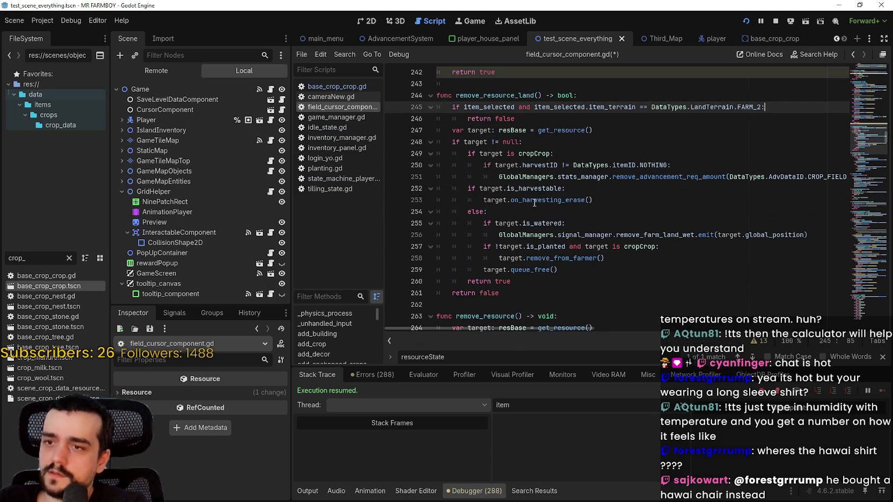
click(535, 199)
click(562, 211)
double_click(549, 200)
click(631, 197)
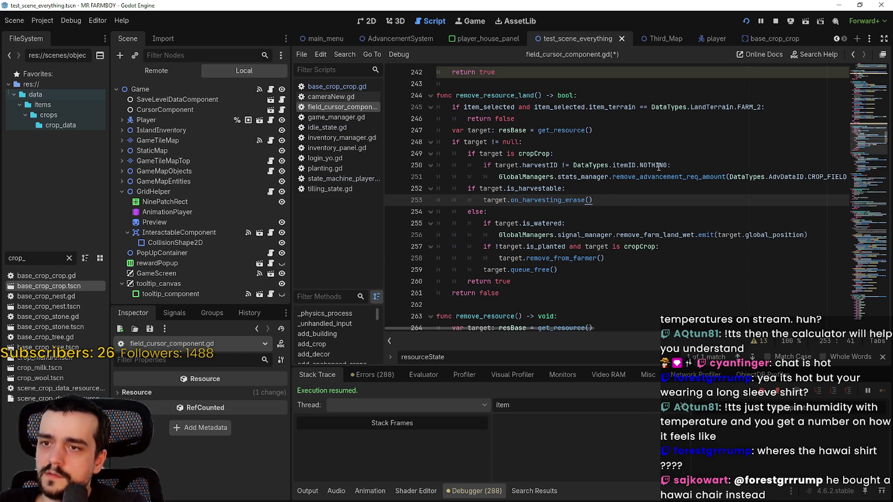
mouse_move(659, 167)
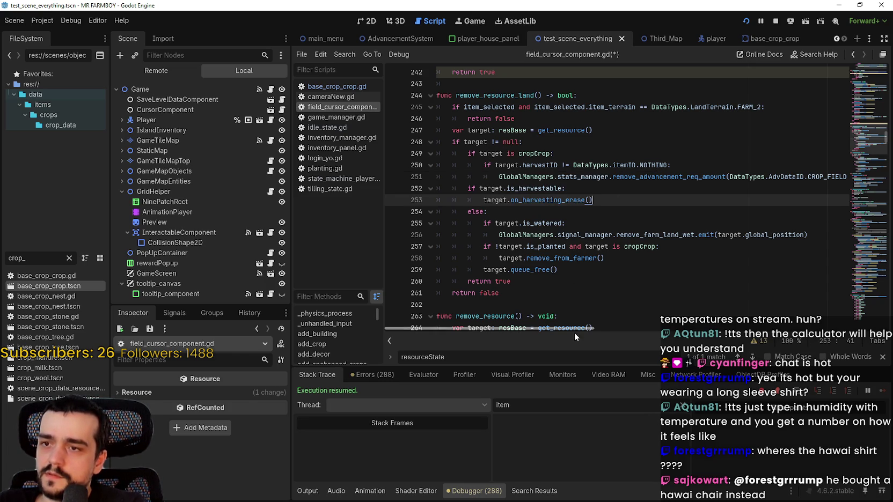
click(680, 177)
double_click(680, 177)
mouse_move(583, 327)
mouse_down()
mouse_move(659, 325)
mouse_move(561, 319)
mouse_up()
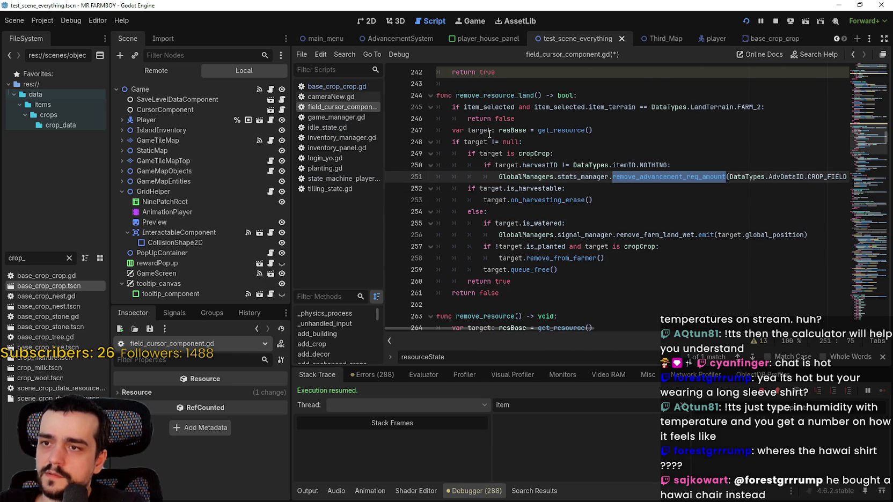
double_click(538, 155)
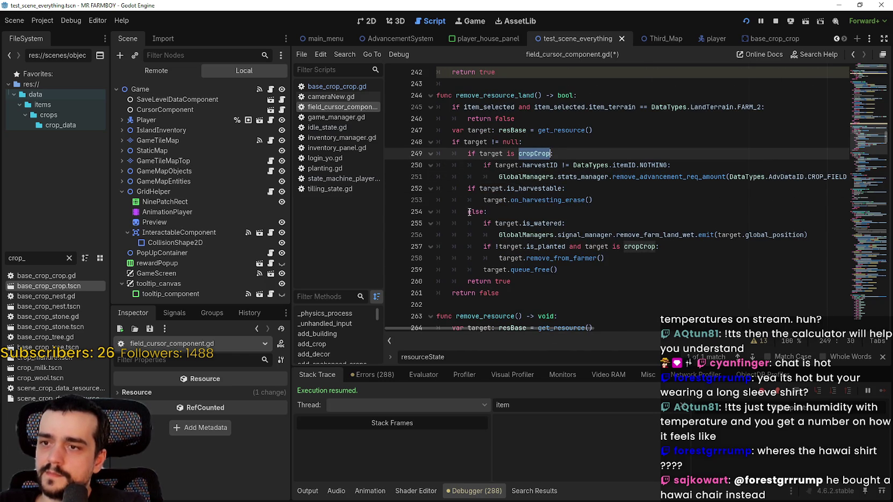
mouse_move(554, 270)
mouse_down()
mouse_move(483, 247)
mouse_move(437, 154)
mouse_up()
mouse_move(556, 271)
mouse_down()
mouse_move(575, 271)
mouse_move(397, 165)
mouse_up()
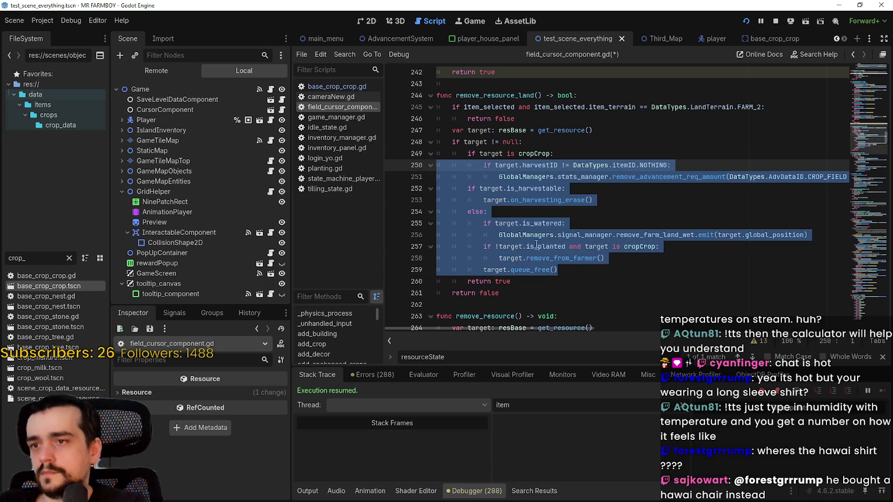
mouse_move(554, 225)
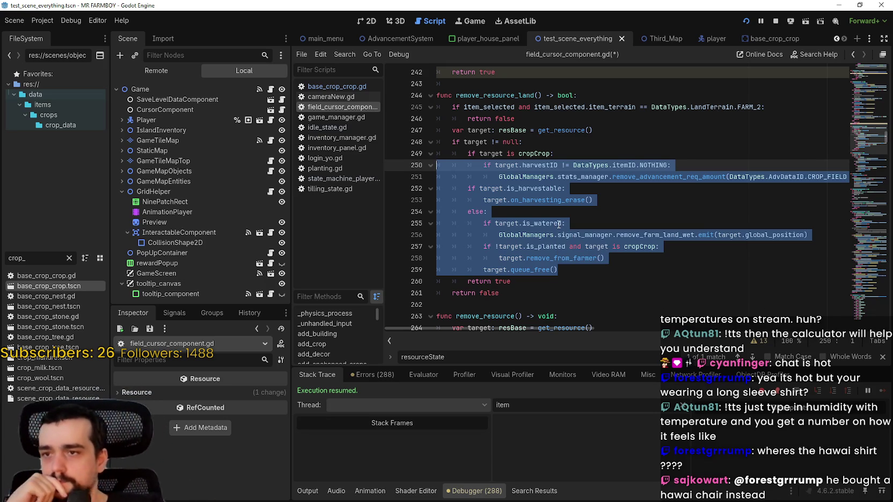
click(558, 225)
key(Up)
key(Up)
key(Up)
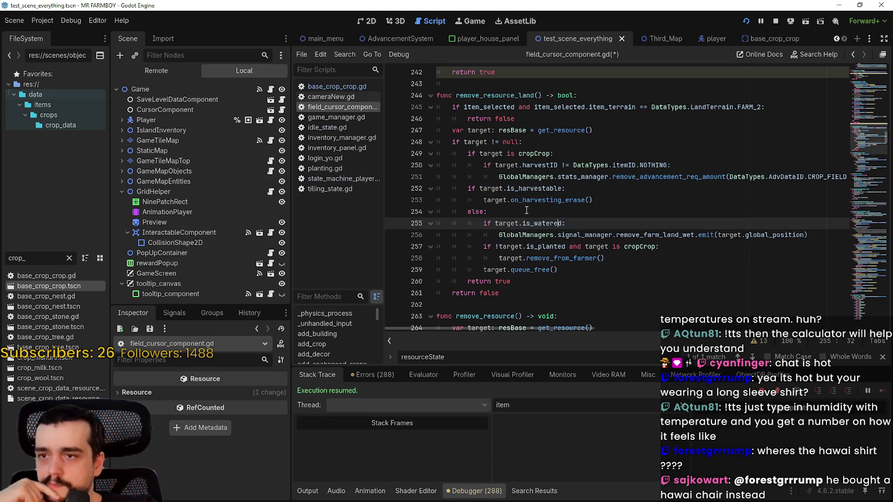
click(561, 278)
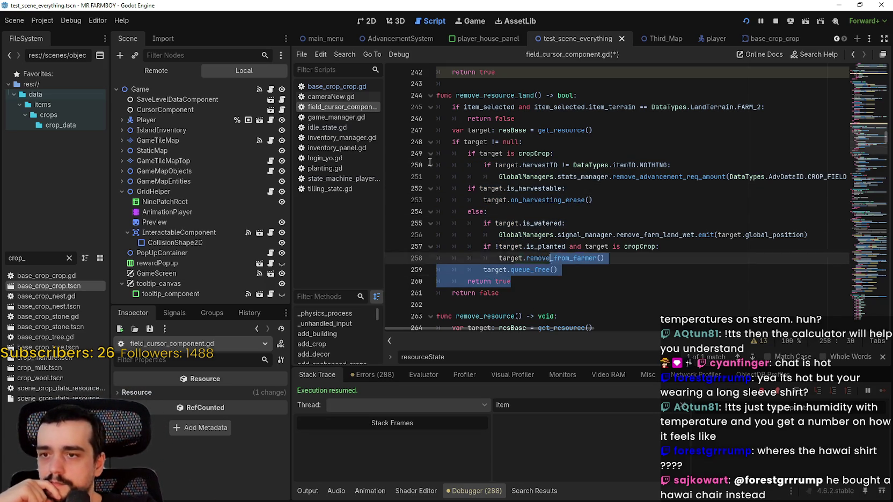
- Insert the three copied rarity-setting lines after line 249, indented one level
key(shift+Up)
key(shift+Up)
key(shift+Up)
key(shift+Home)
key(shift+Home)
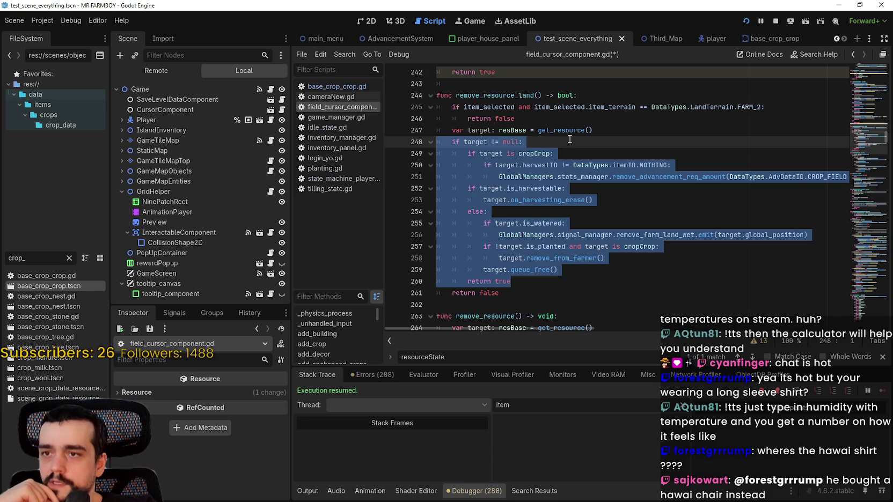
click(548, 242)
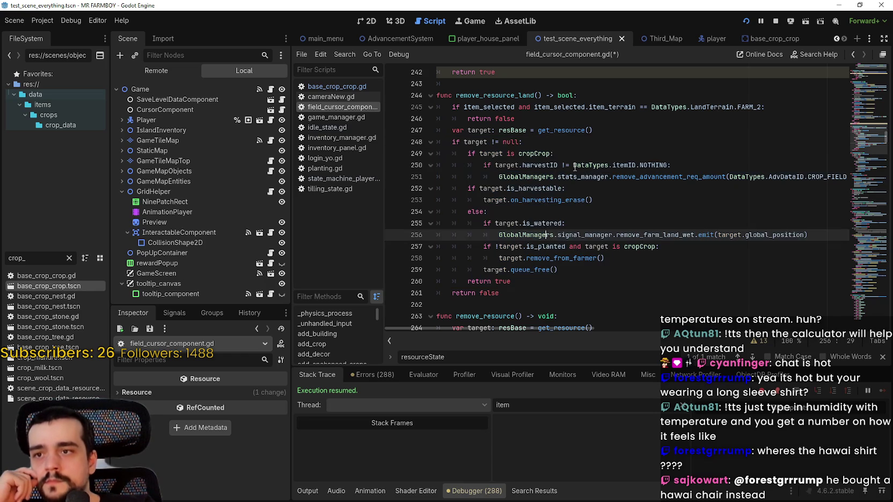
click(572, 153)
key(Return)
key(BackSpace)
key(BackSpace)
key(ctrl+v)
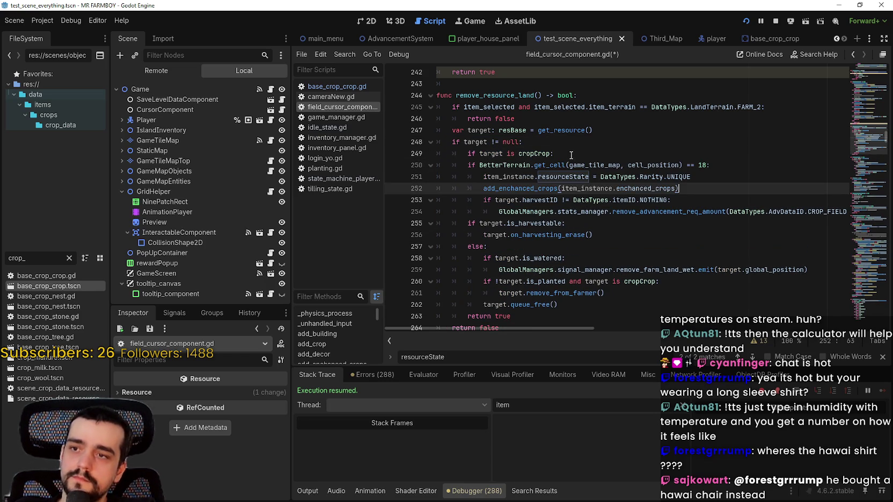
key(shift+Up)
key(shift+Up)
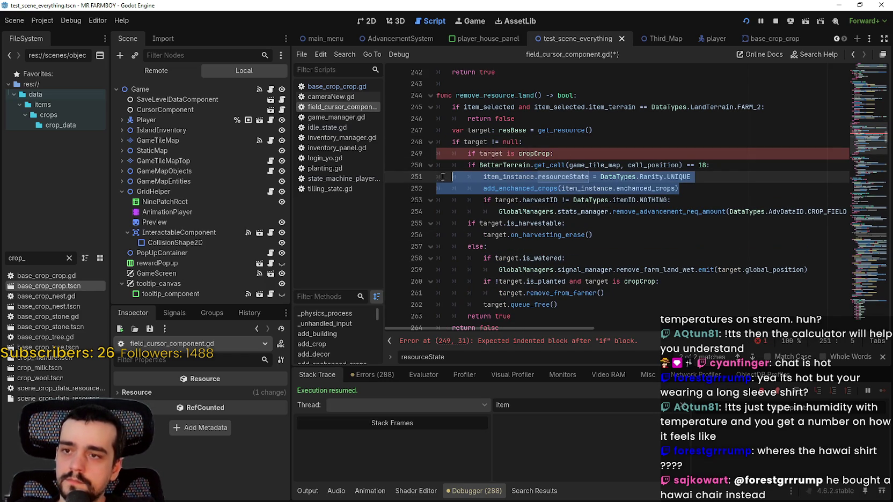
key(shift+Home)
key(Tab)
- Replace the old BetterTerrain condition with 'if item_selected.item_terrain == DataTypes.LandTerrain.FARM_2:'
click(722, 174)
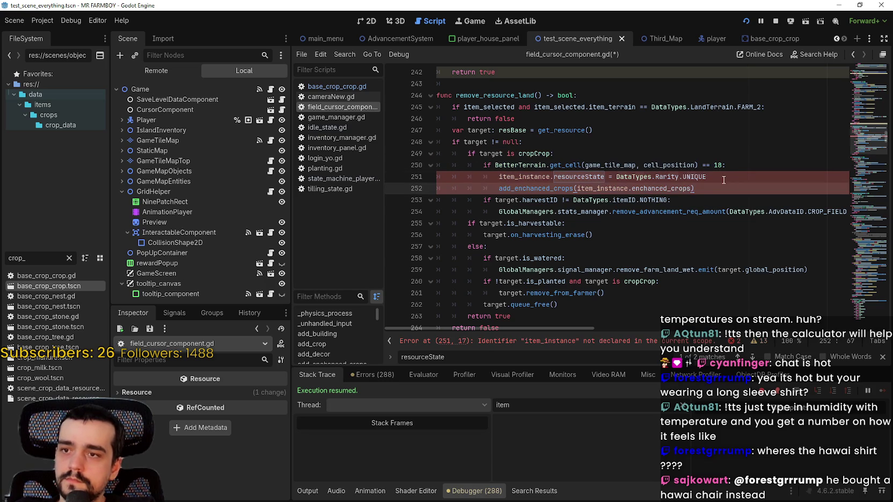
drag(730, 165, 394, 165)
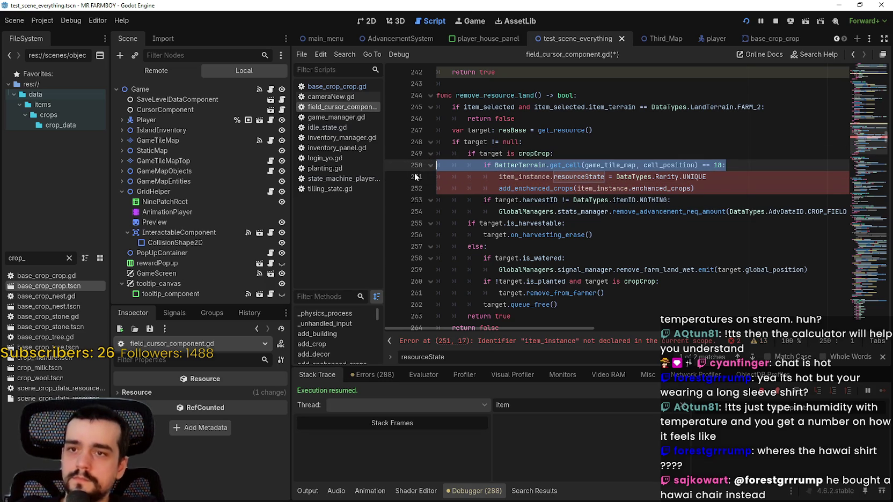
key(BackSpace)
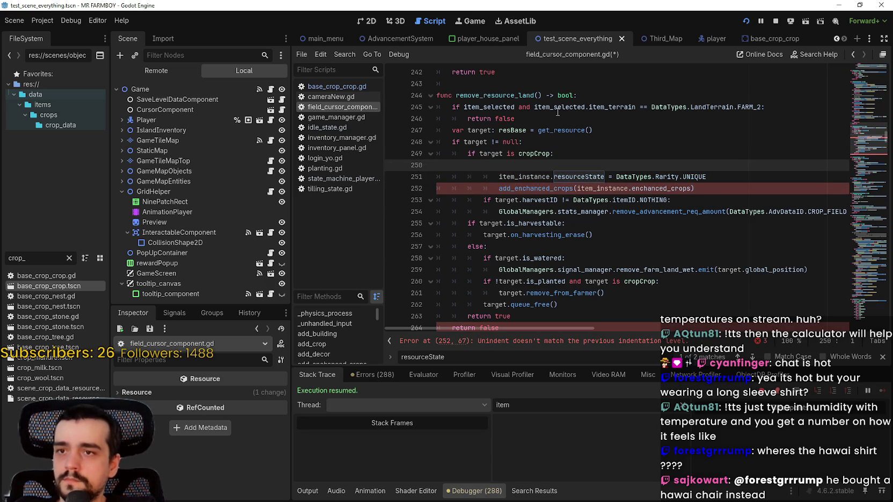
double_click(558, 107)
drag(559, 107, 749, 108)
key(ctrl+c)
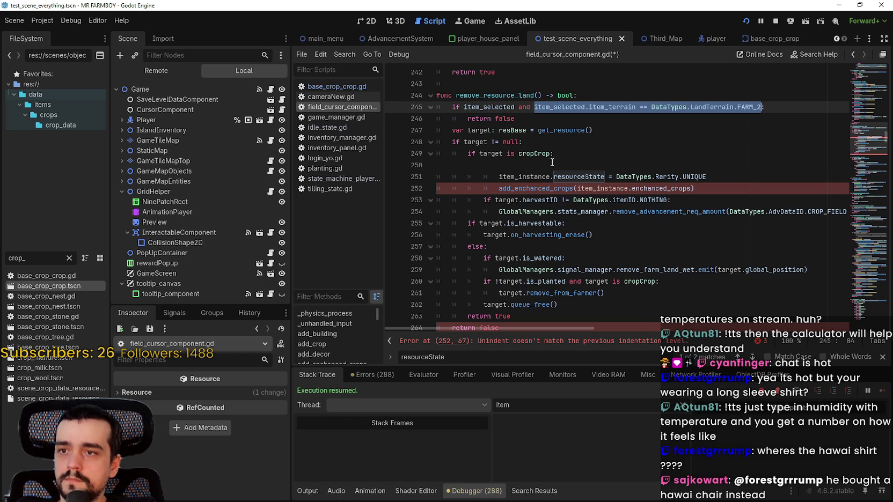
click(553, 163)
key(Tab)
key(Tab)
key(Tab)
text(if)
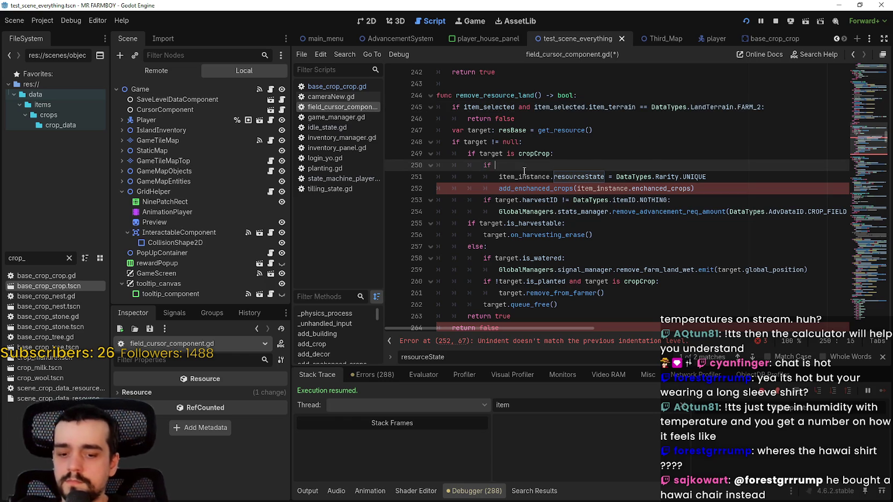
key(ctrl+v)
text(:)
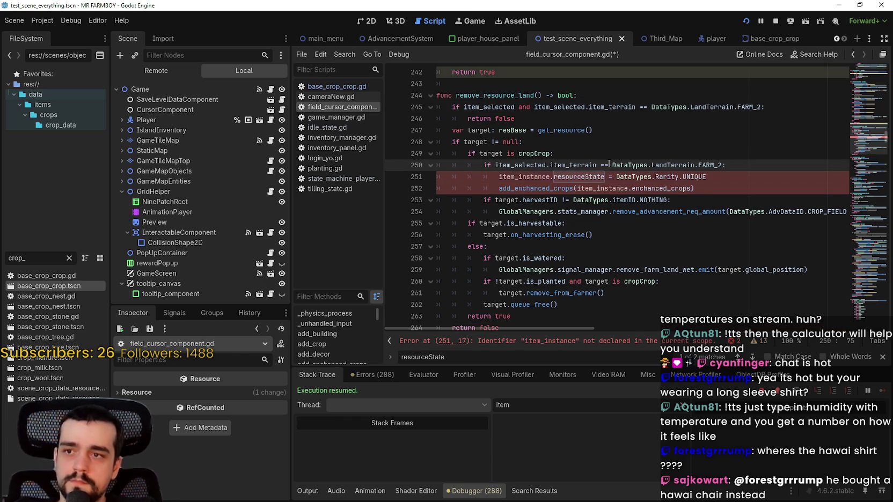
- Add 'return false' to the branch and change item_instance to target on lines 251–252
click(720, 188)
key(Return)
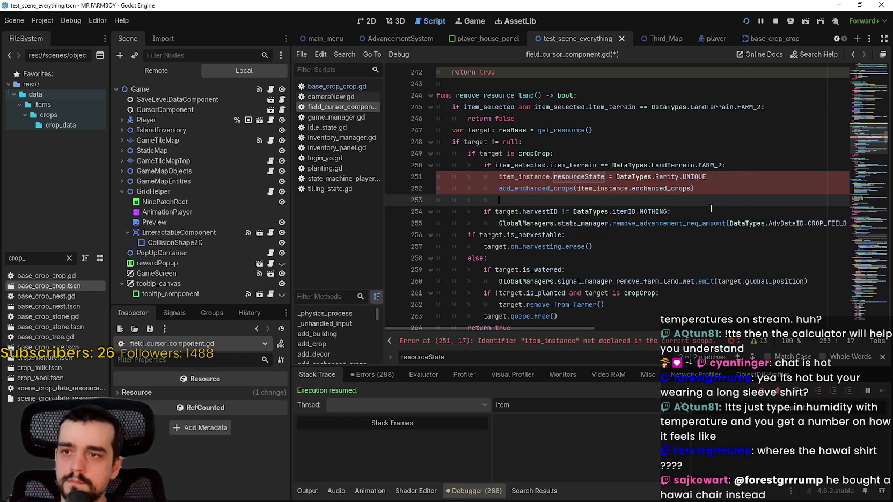
text(return false)
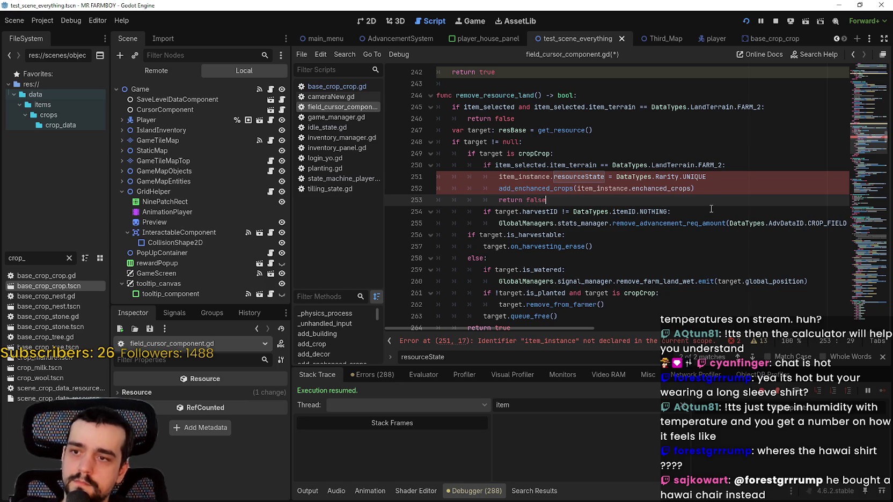
double_click(523, 178)
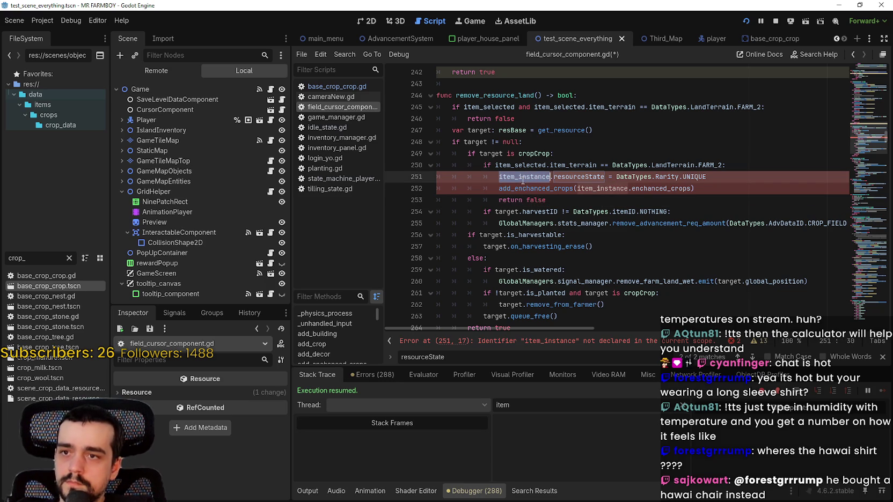
double_click(499, 154)
key(ctrl+c)
double_click(533, 177)
key(ctrl+v)
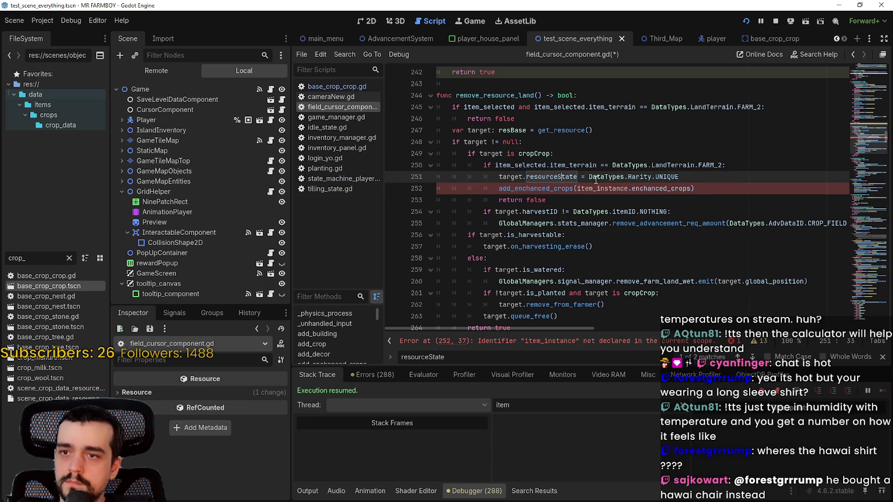
double_click(499, 187)
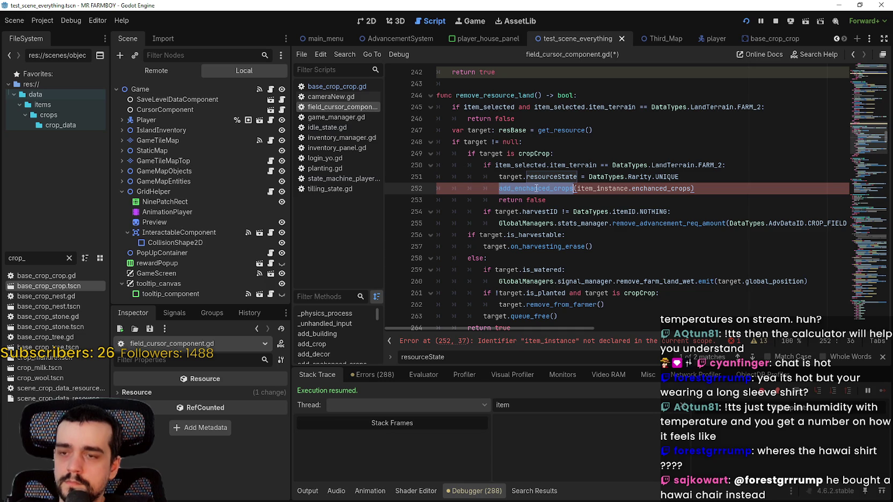
double_click(594, 187)
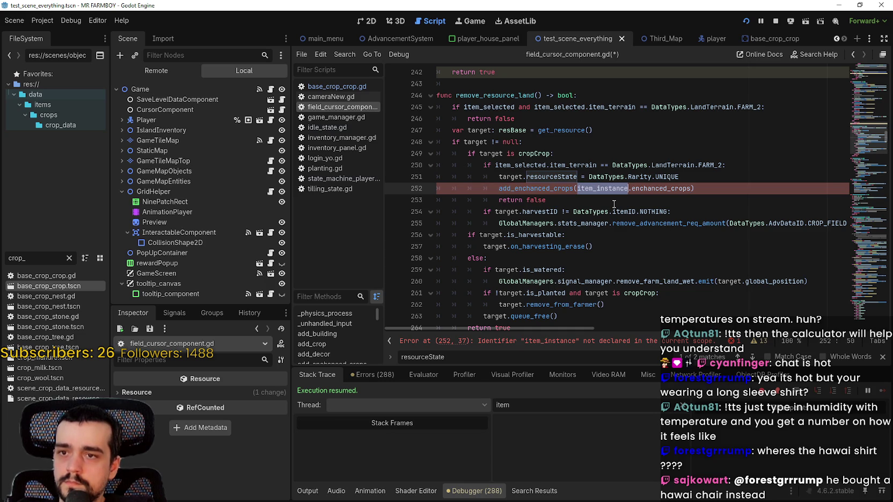
text(target)
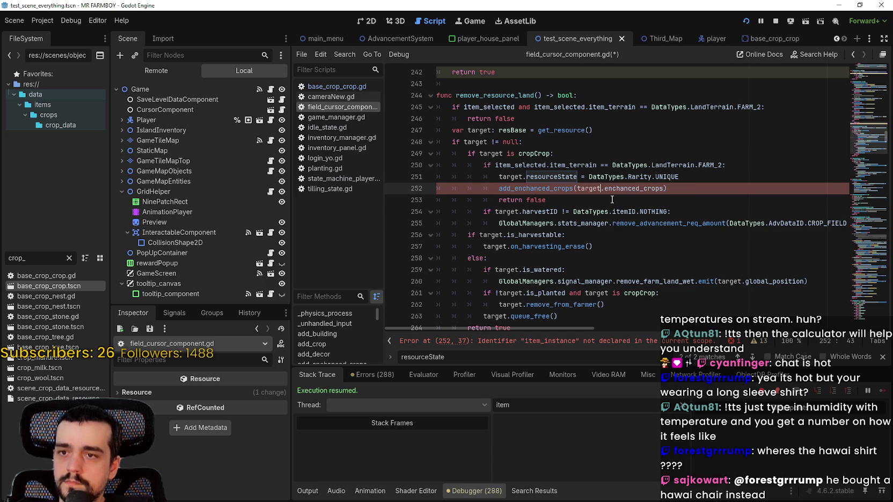
click(611, 200)
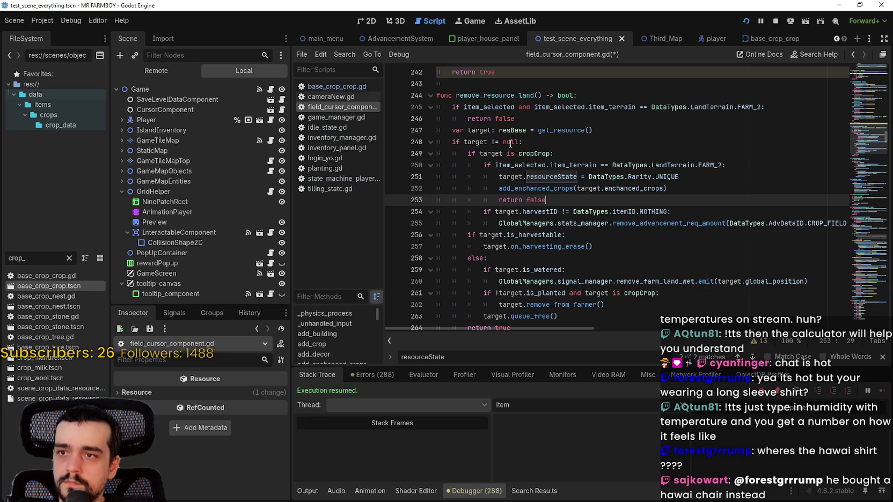
click(462, 107)
- Comment out the FARM_2 guard on lines 245–246 and save the script
key(ctrl+k)
key(Down)
key(ctrl+k)
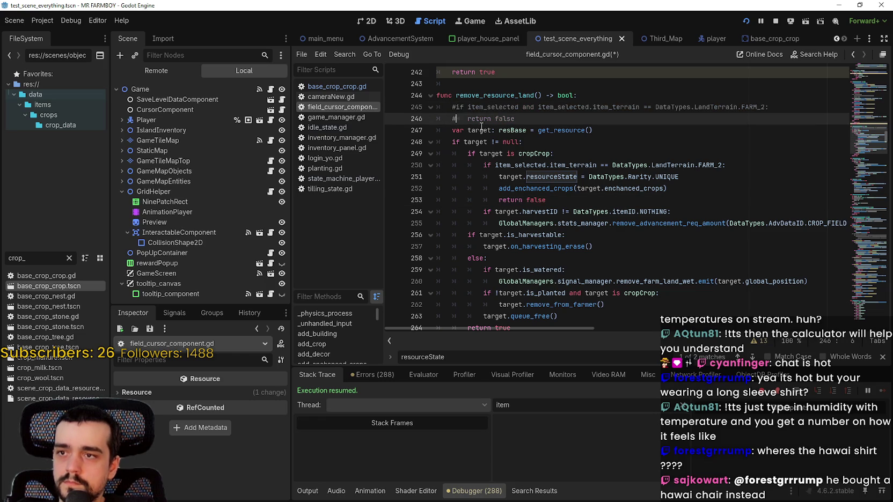
key(ctrl+s)
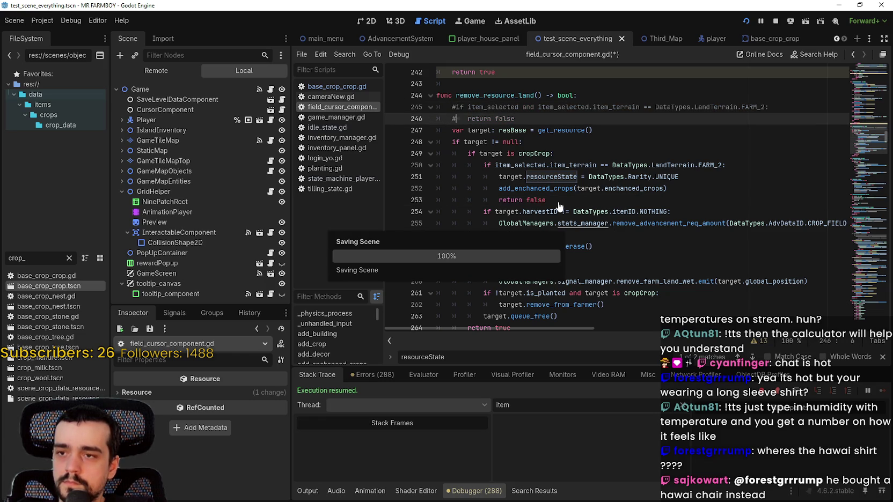
key(Down)
key(Down)
key(Down)
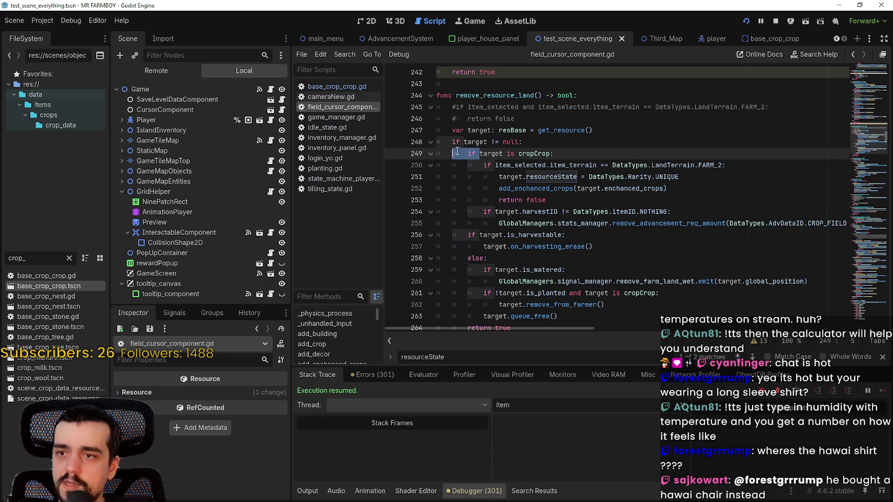
- Review the new FARM_2 branch on lines 250–253, then return to the running farm game
mouse_move(553, 201)
mouse_down()
mouse_move(424, 177)
mouse_move(416, 167)
mouse_move(414, 176)
mouse_move(401, 162)
mouse_up()
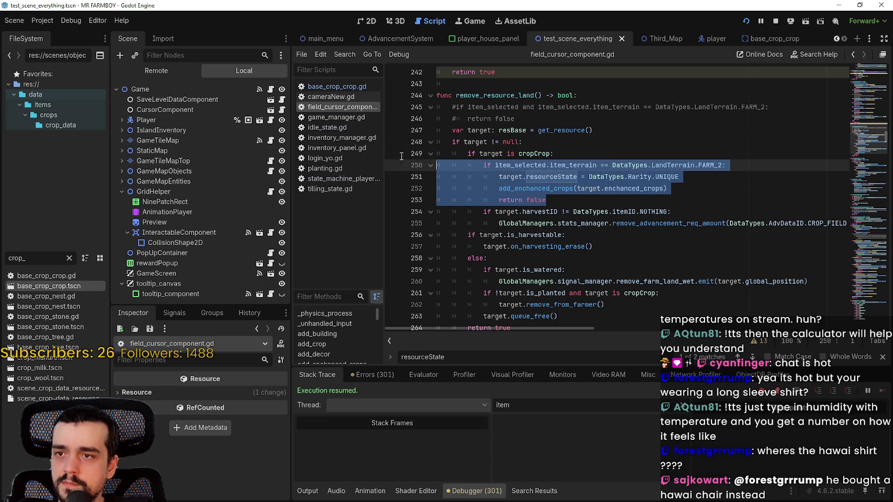
drag(688, 192, 413, 171)
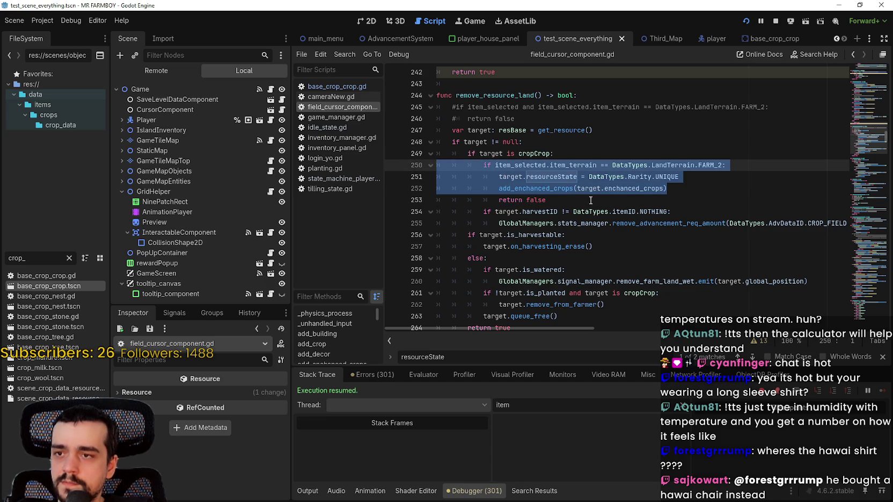
mouse_move(563, 202)
mouse_down()
mouse_move(429, 178)
mouse_move(428, 168)
mouse_up()
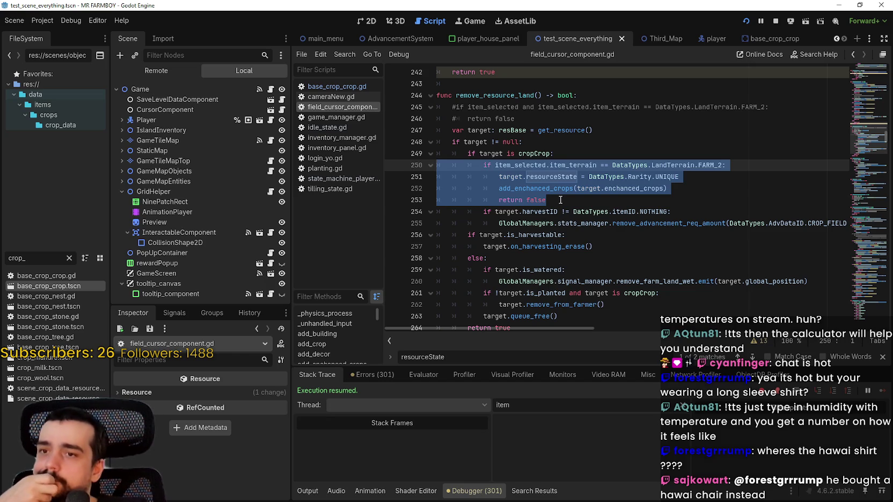
scroll(560, 201, down, 2)
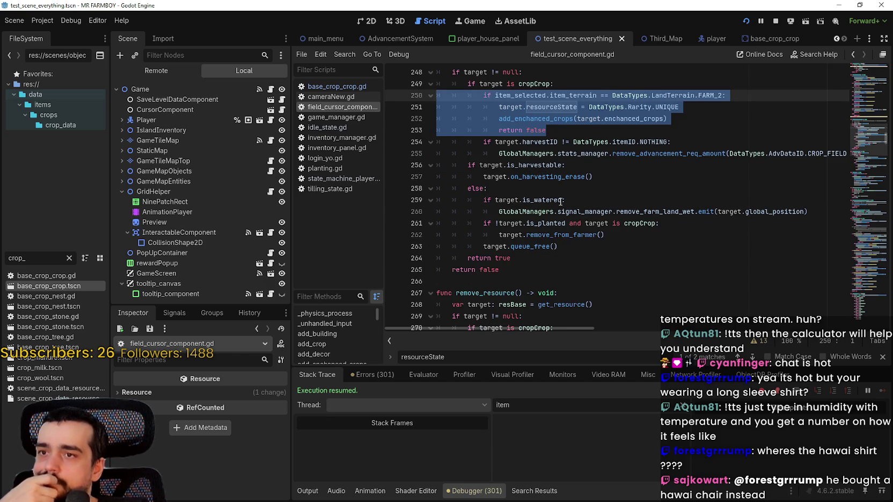
scroll(560, 202, up, 1)
click(584, 177)
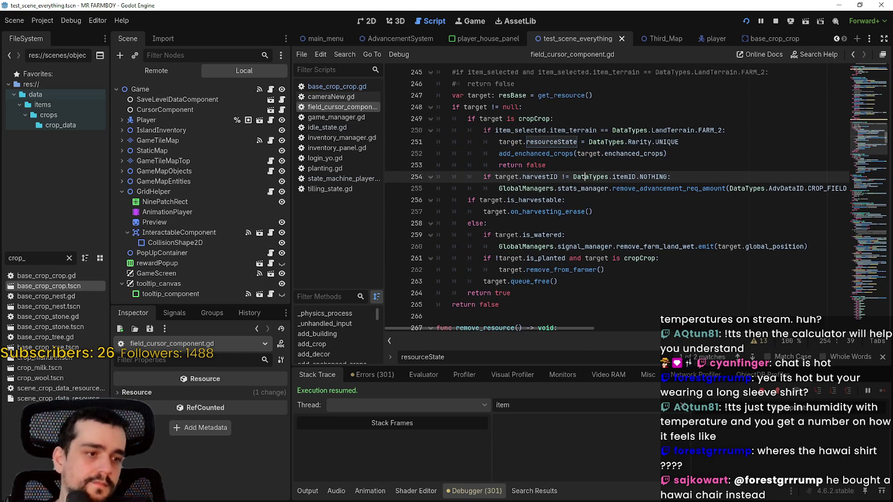
key(alt+Tab)
key(Escape)
- Check the stats and inventory panel, then plant a green tomato seed on a tile
key(Tab)
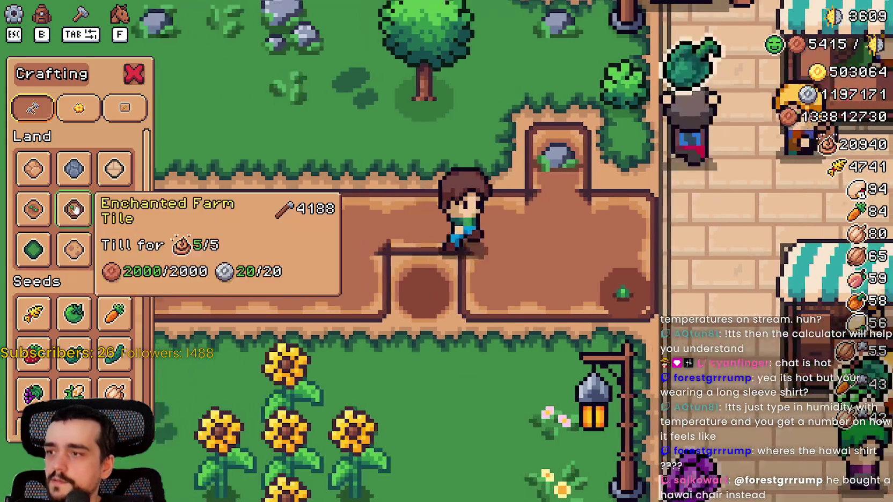
click(74, 209)
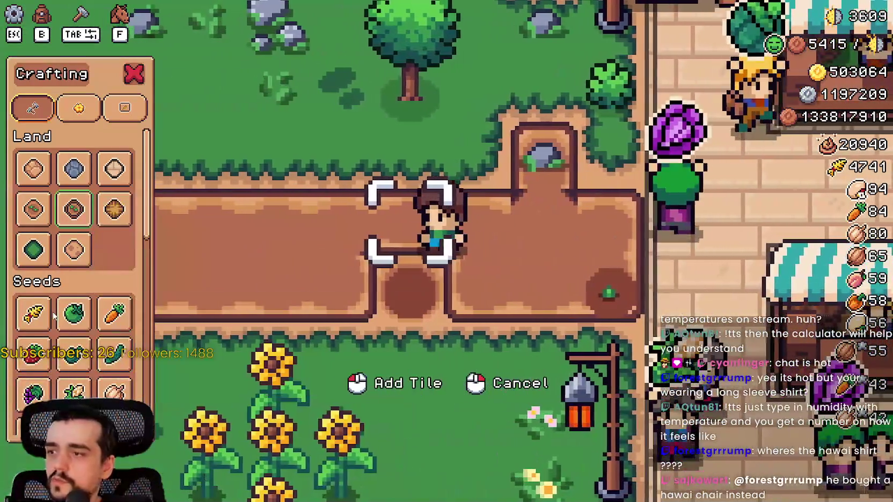
click(74, 314)
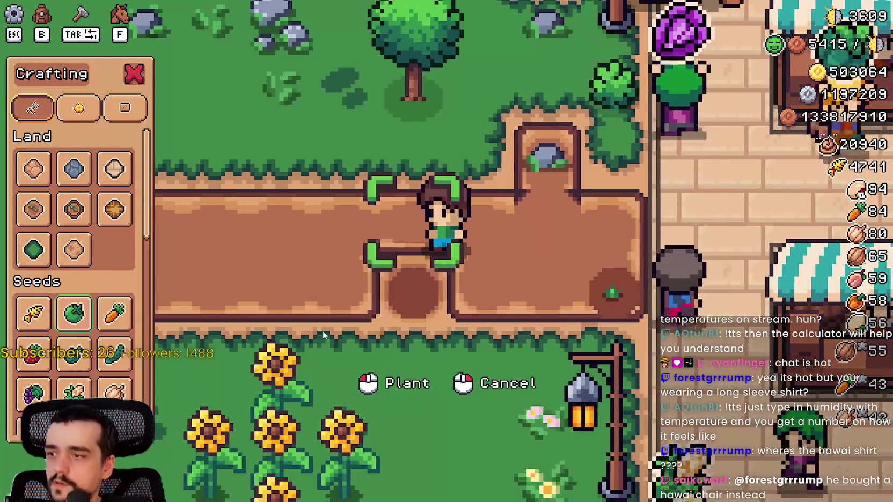
key(d)
key(b)
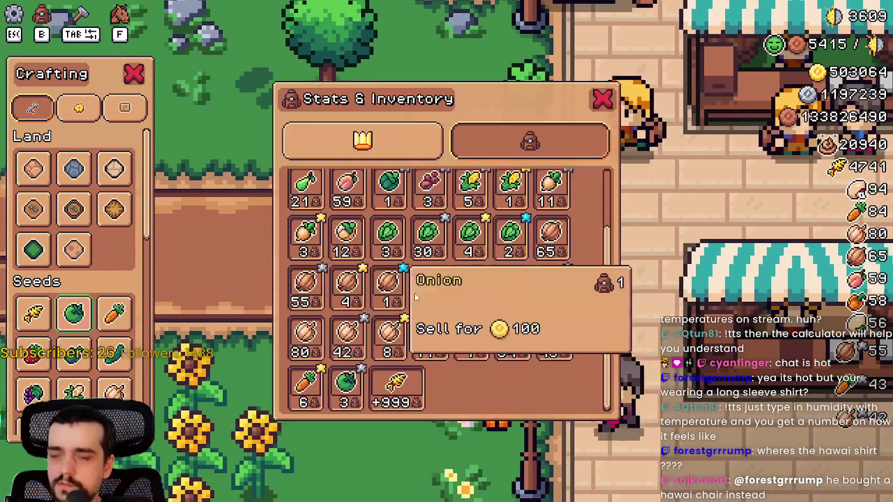
scroll(563, 298, up, 2)
scroll(555, 318, down, 2)
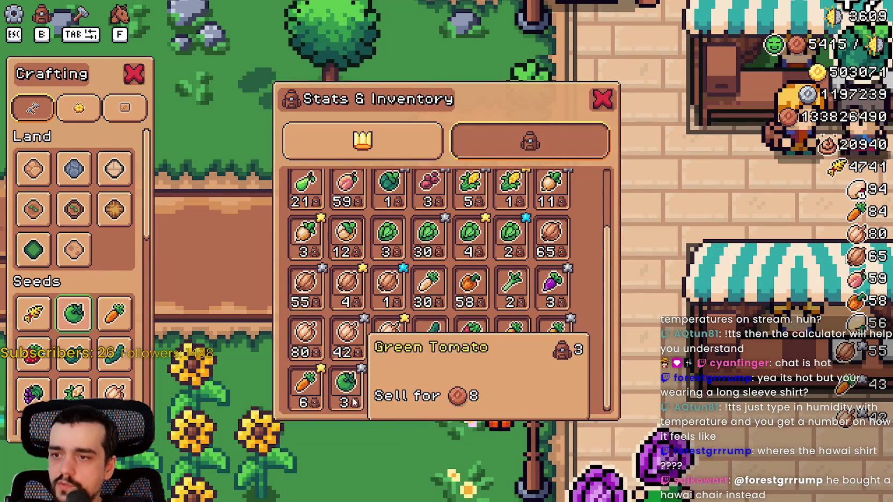
key(b)
key(d)
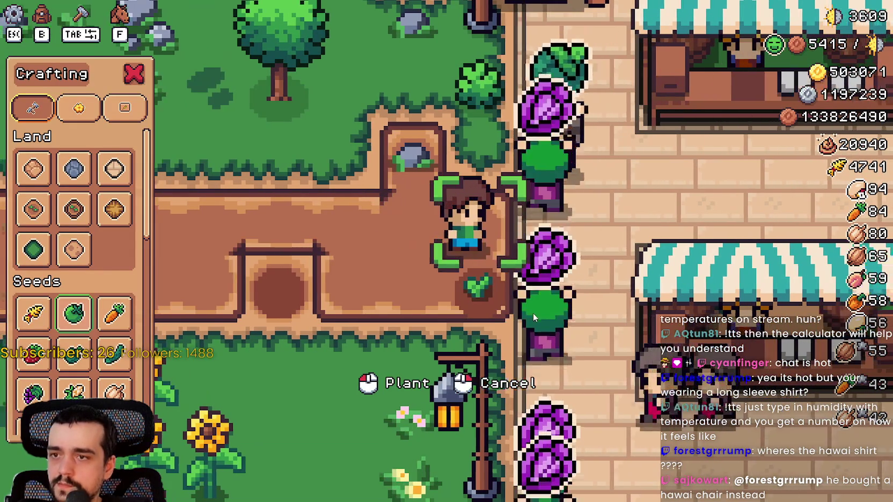
click(530, 316)
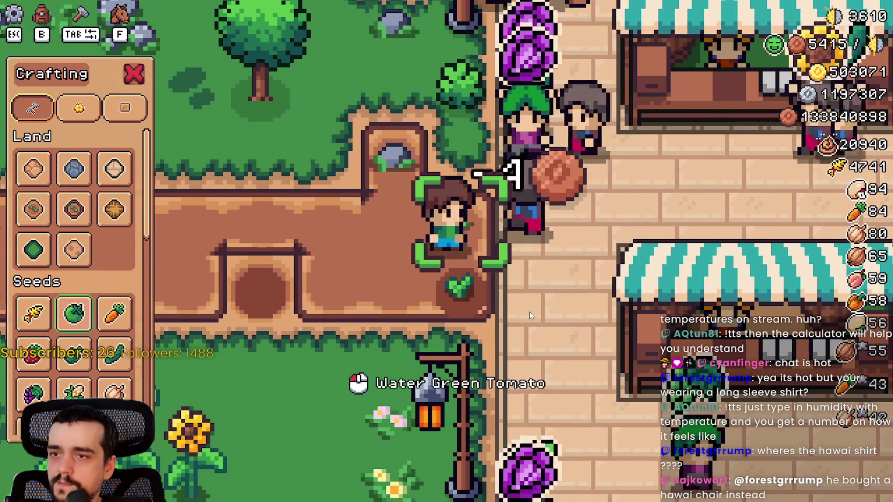
- Place the first two Enchanted Farm Tiles beside the planted plot
key(a)
key(s)
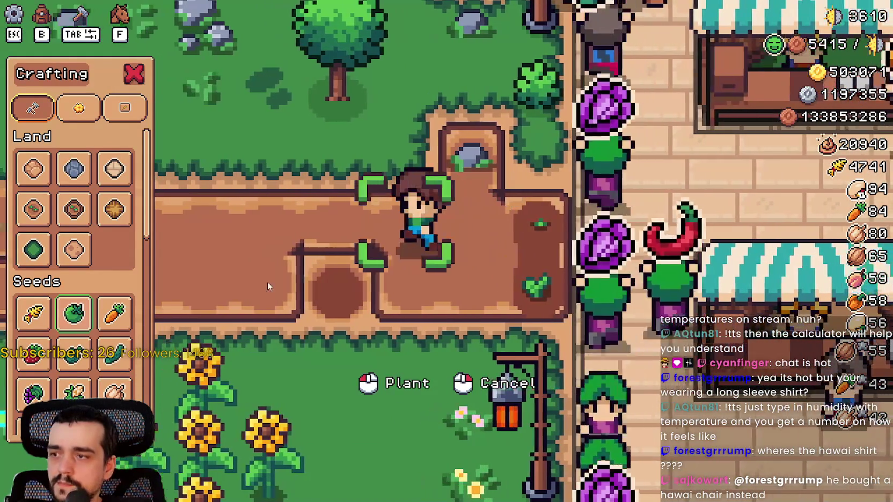
click(73, 209)
key(d)
click(336, 274)
key(a)
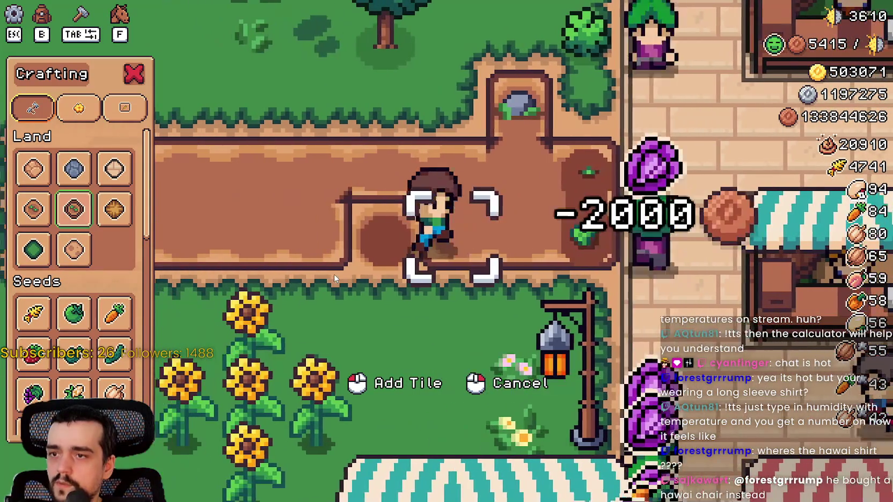
key(d)
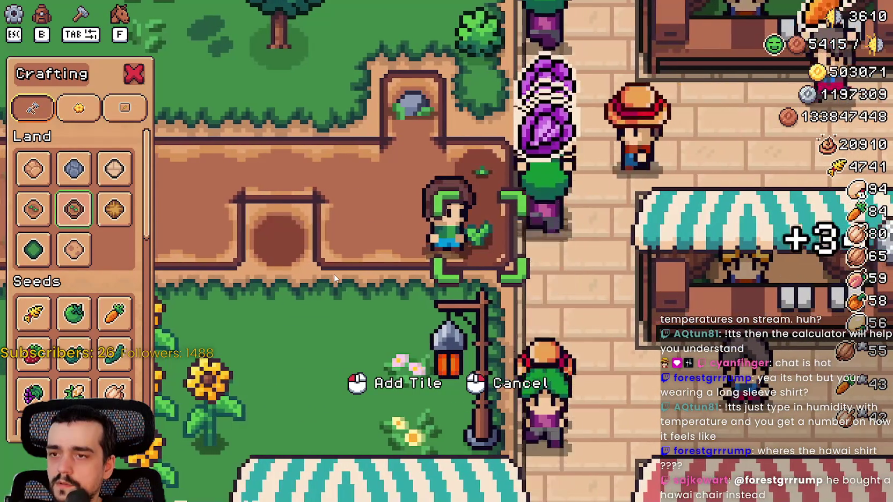
key(a)
click(333, 274)
key(a)
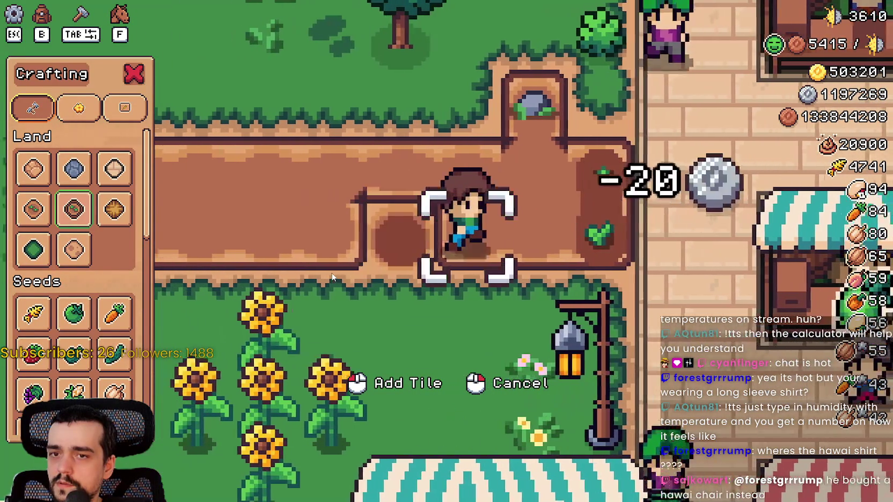
key(d)
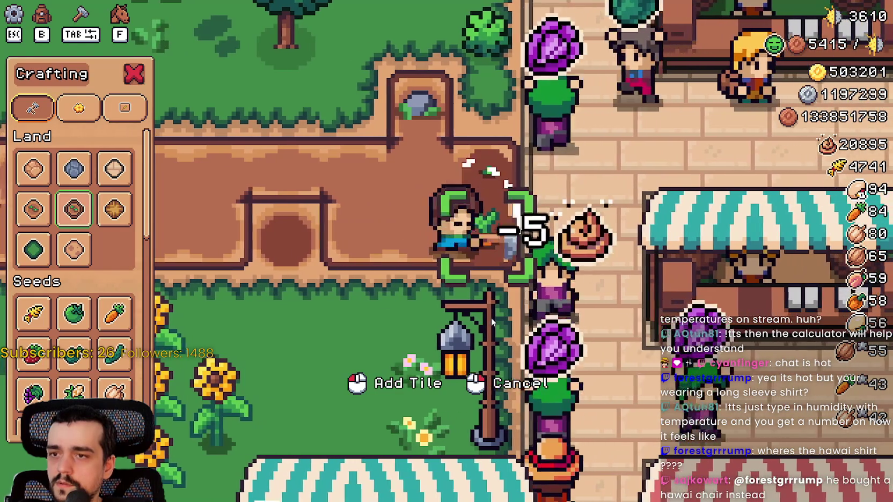
- Buy two more Enchanted Farm Tiles further along the row
click(491, 317)
key(a)
key(d)
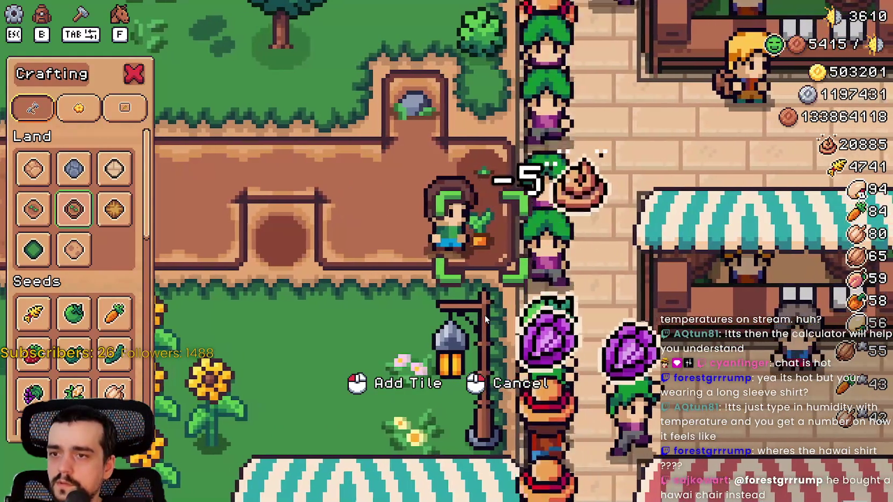
click(480, 312)
key(a)
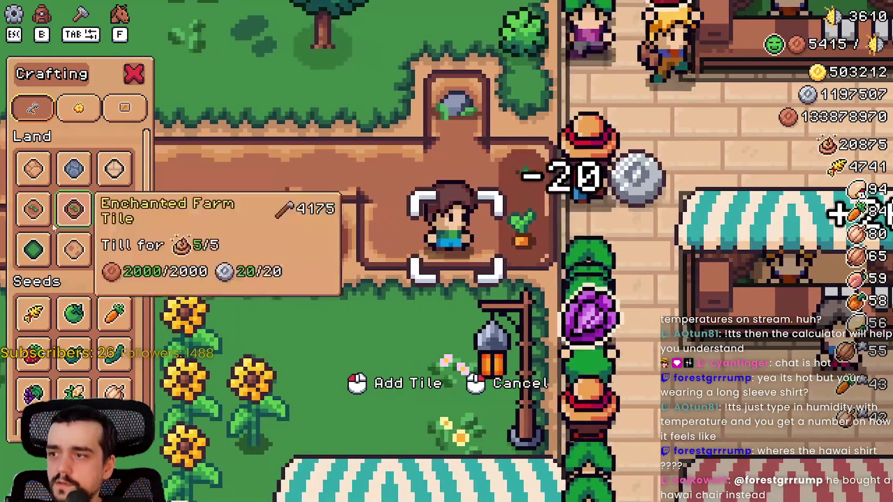
key(d)
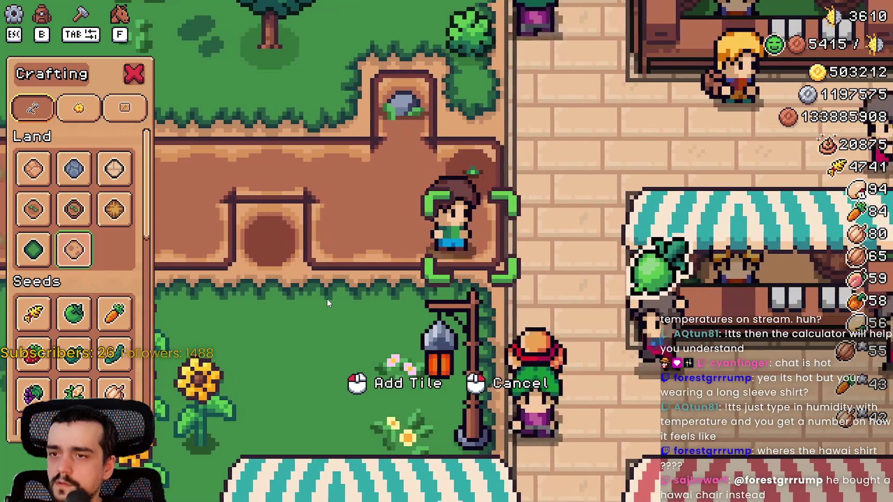
key(a)
key(w)
key(d)
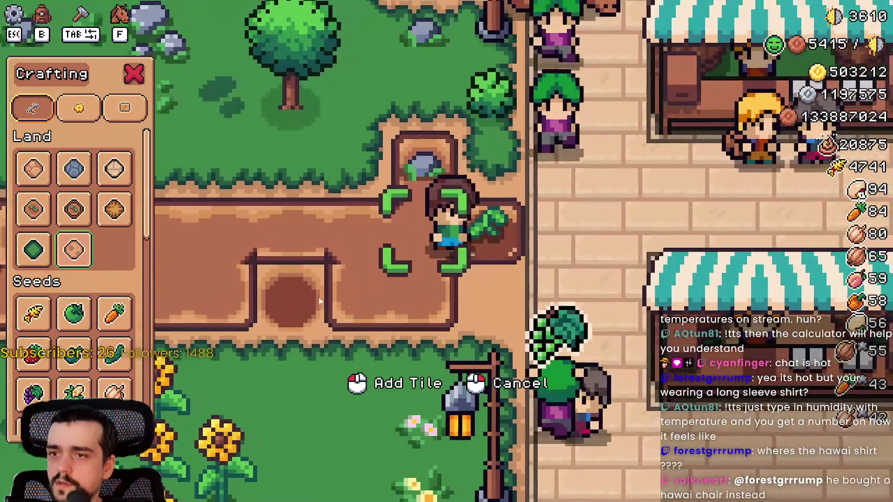
- Buy one more land tile of a different kind and close crafting
click(74, 209)
key(s)
key(d)
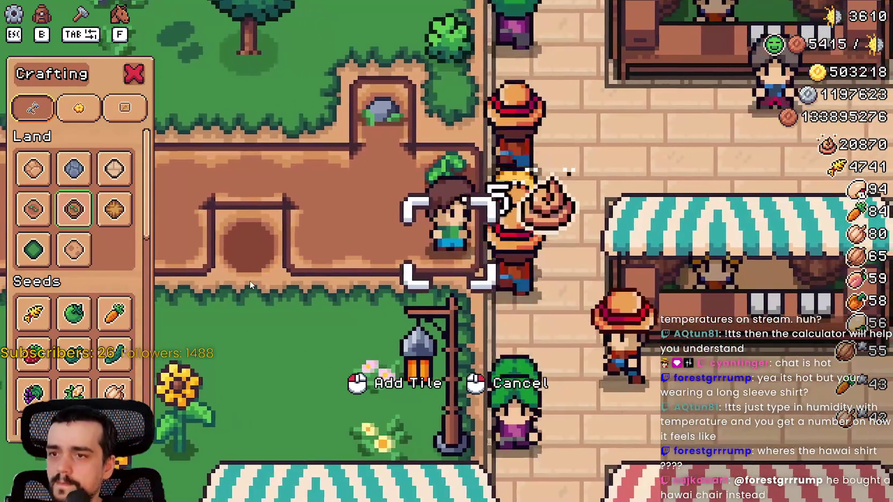
click(249, 280)
key(a)
key(w)
key(Tab)
key(a)
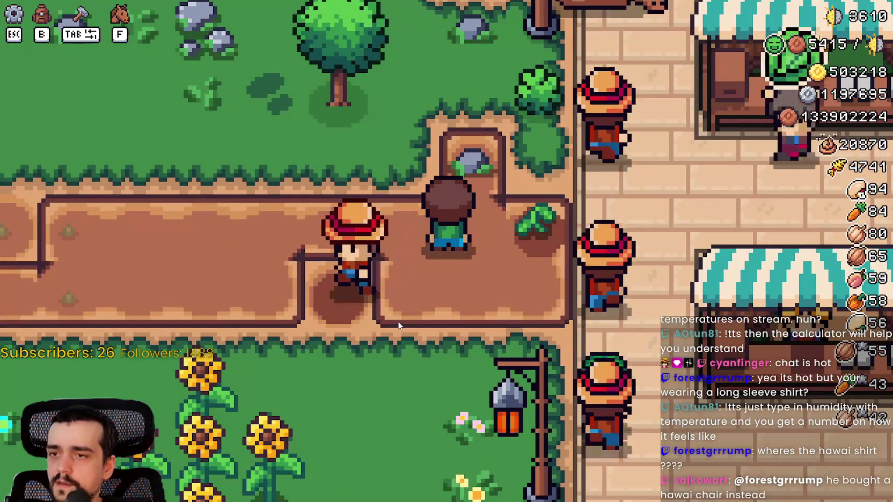
key(Tab)
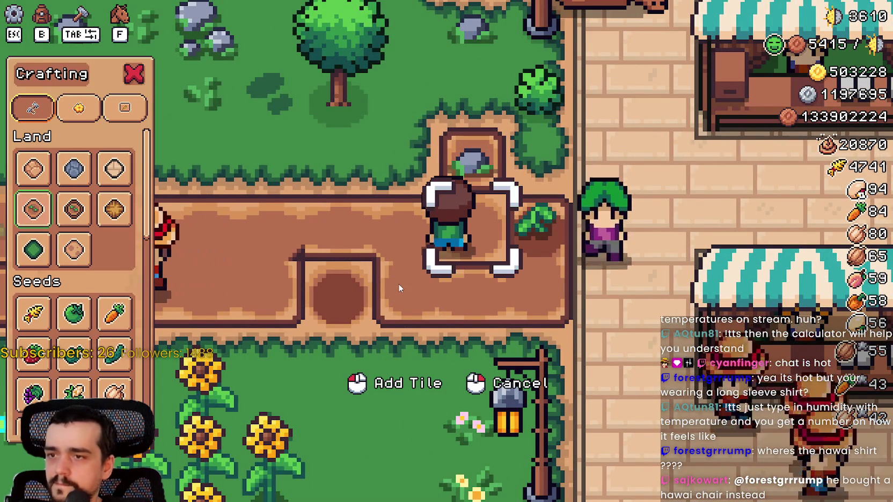
- Plant and water a green tomato, then cancel tile placement
click(66, 311)
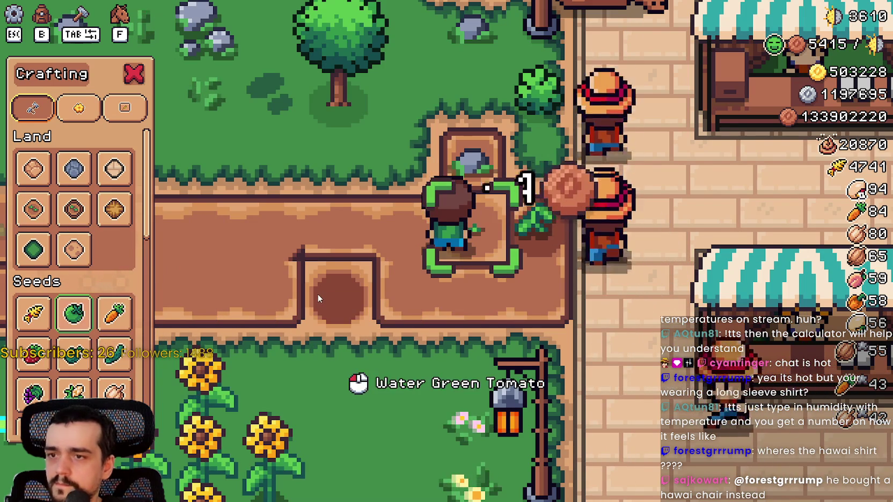
click(318, 299)
key(s)
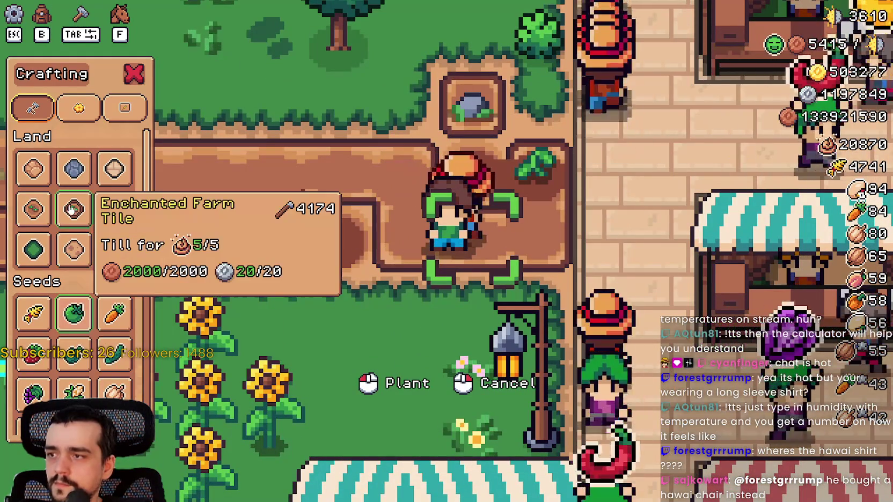
click(78, 221)
right_click(465, 268)
- Walk the farmer onto the tomato tile to check its growth
key(d)
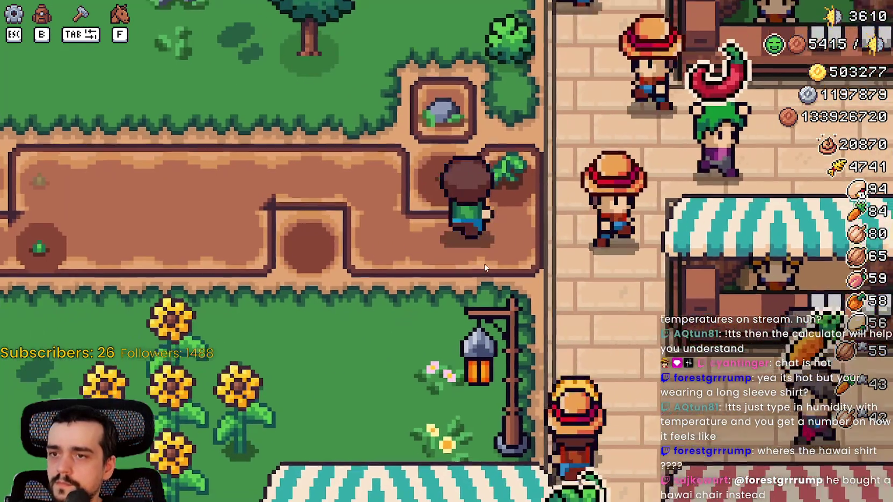
key(a)
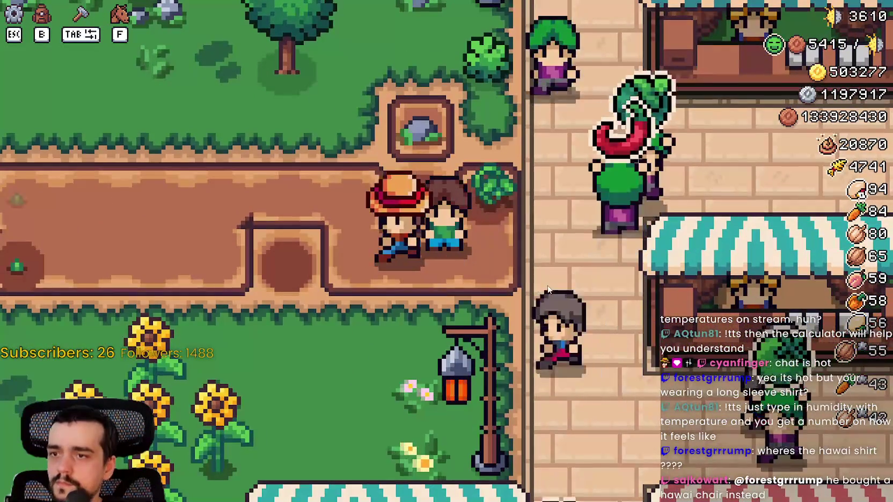
key(d)
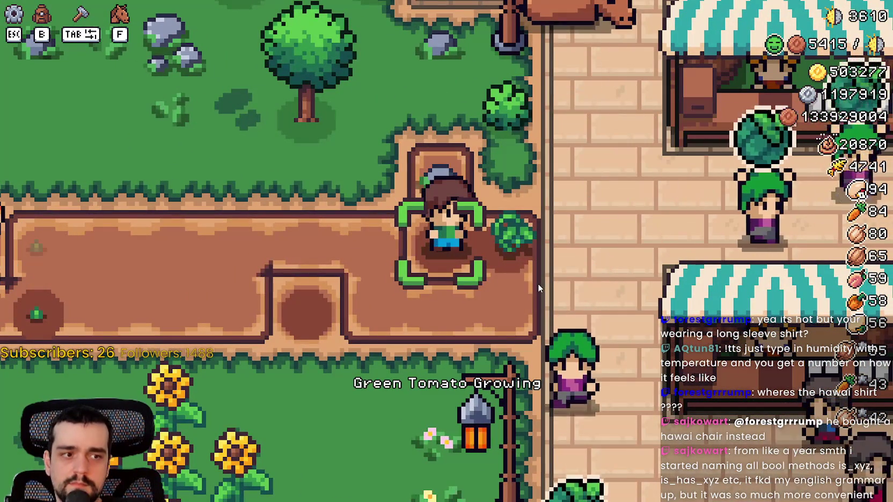
key(a)
key(a)
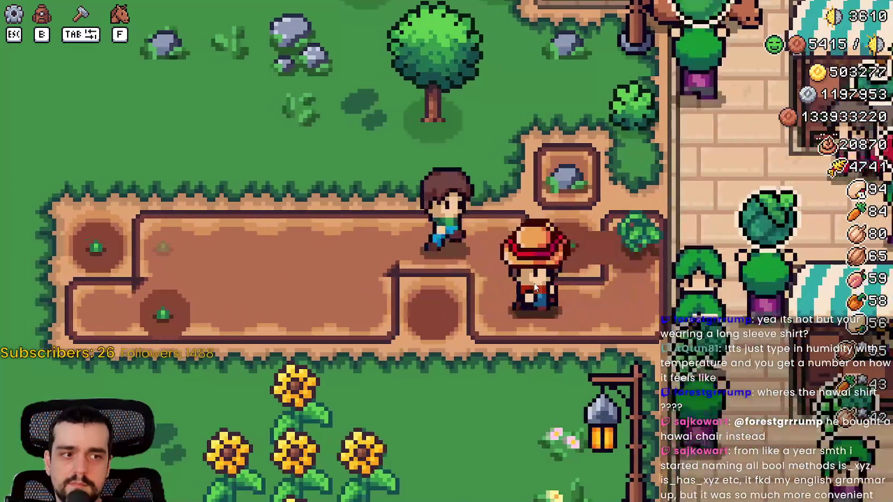
key(d)
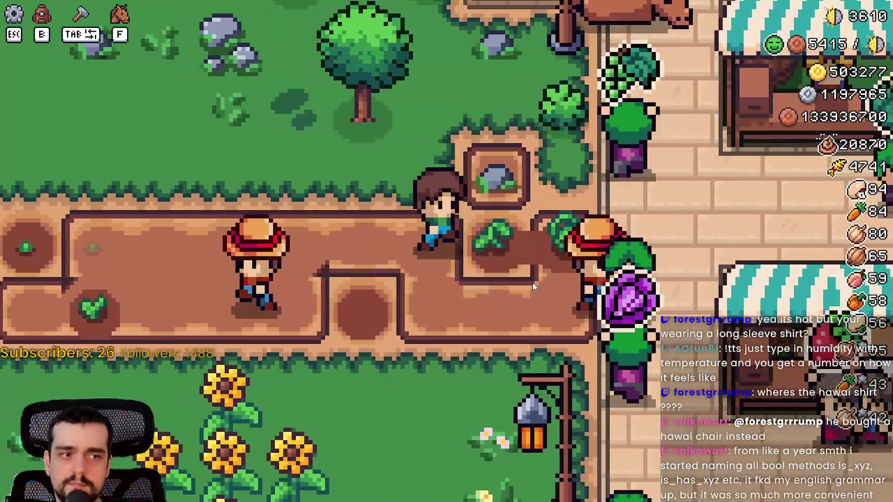
key(d)
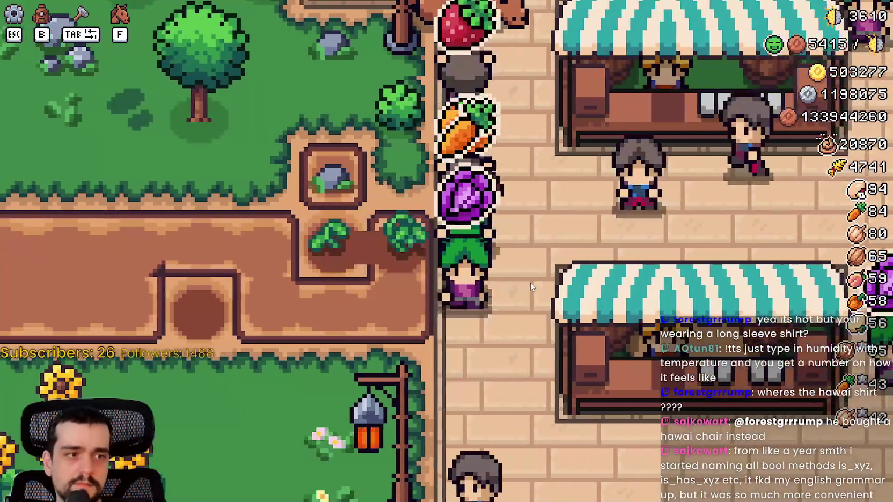
key(a)
key(d)
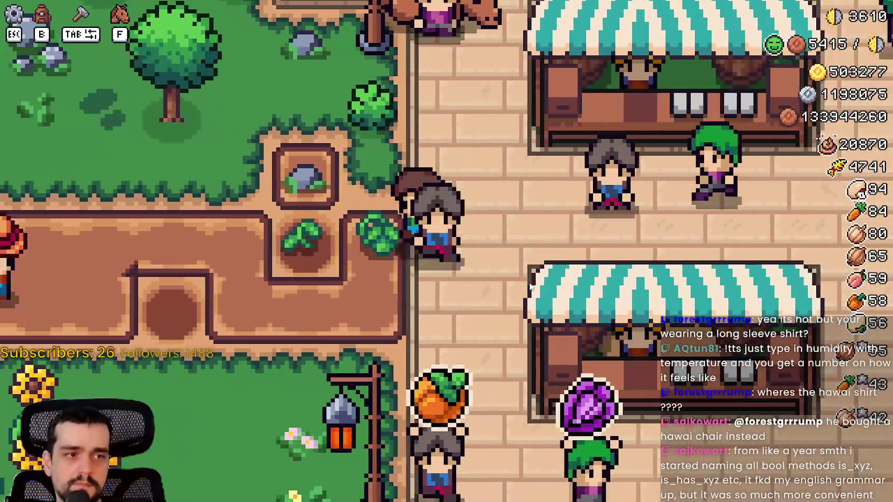
key(a)
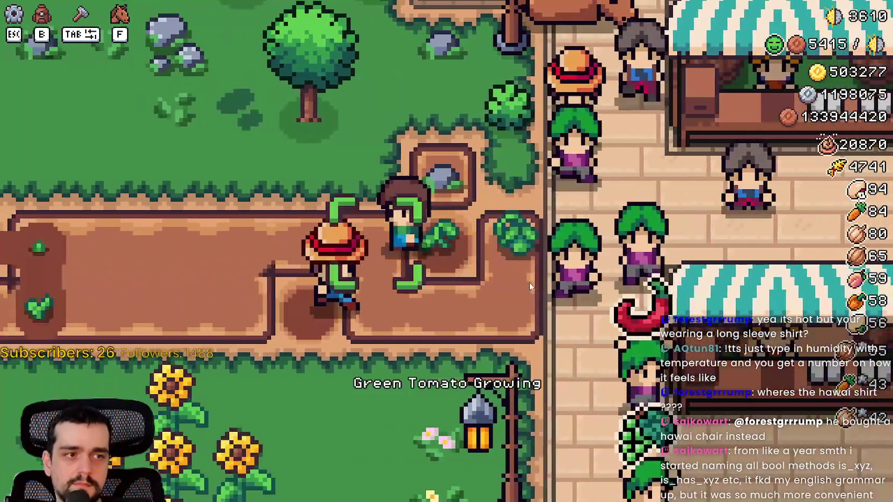
key(d)
- Keep pacing beside the tomato until it is fully grown and ready to harvest
key(a)
key(d)
key(a)
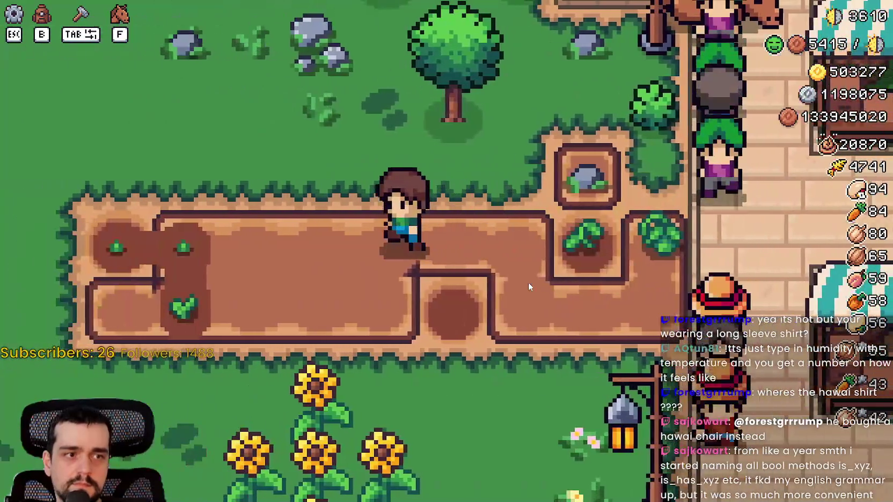
key(d)
key(a)
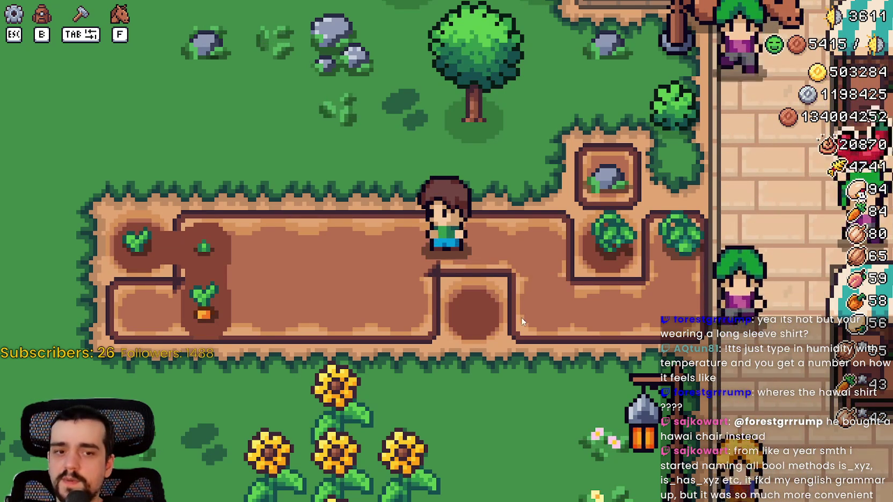
key(d)
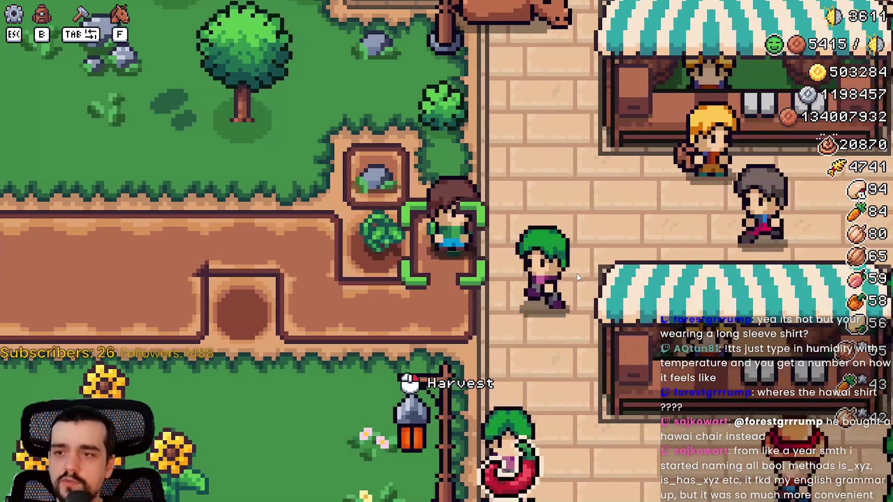
key(a)
key(d)
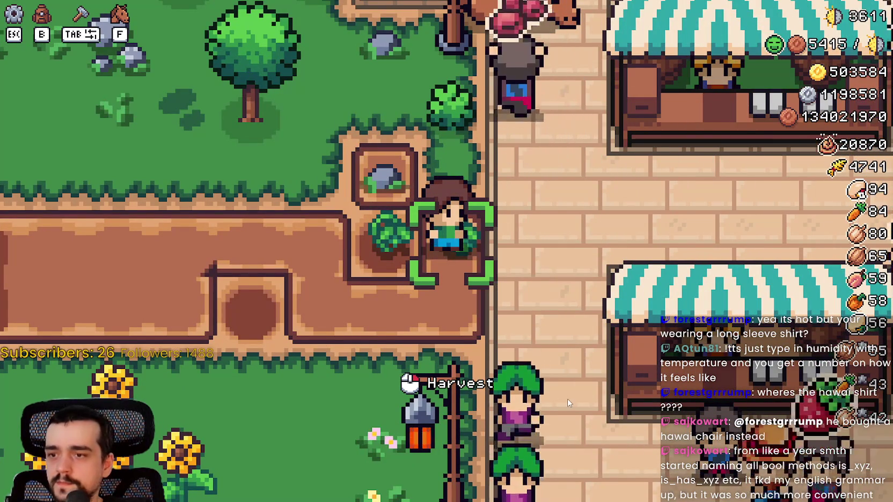
- Harvest the grown green tomato and check the Green Tomato item in the inventory
click(566, 397)
key(b)
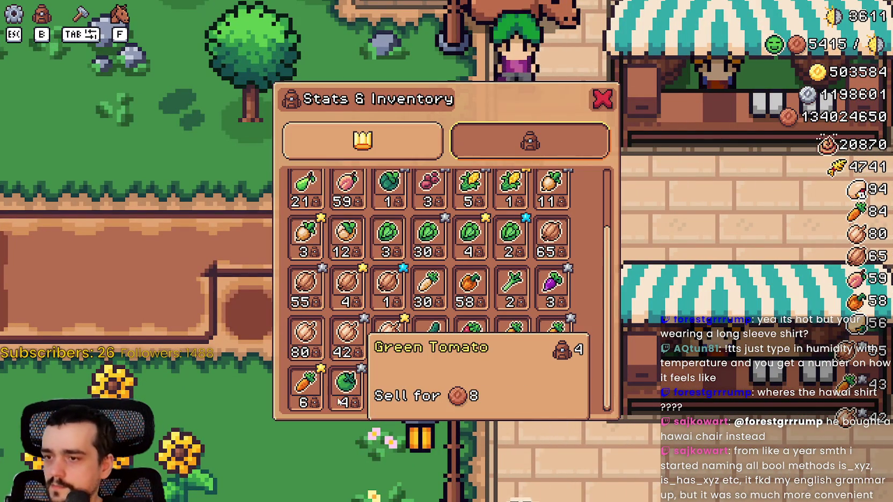
click(343, 386)
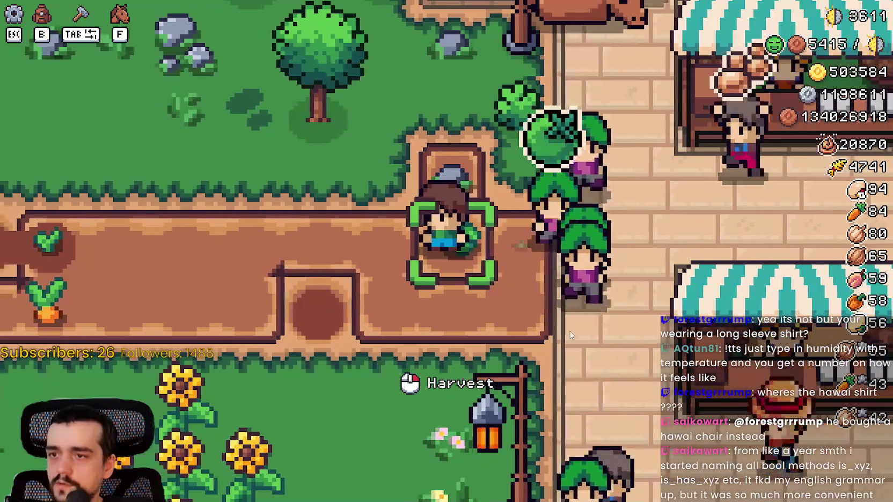
key(b)
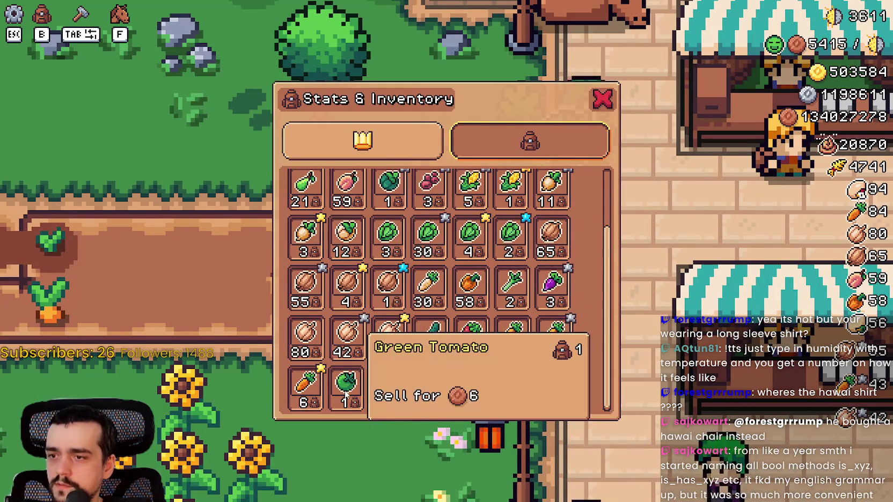
click(344, 386)
key(Tab)
- Plant a Green Tomato seed in the empty plot tile and water it
key(Tab)
click(323, 315)
key(a)
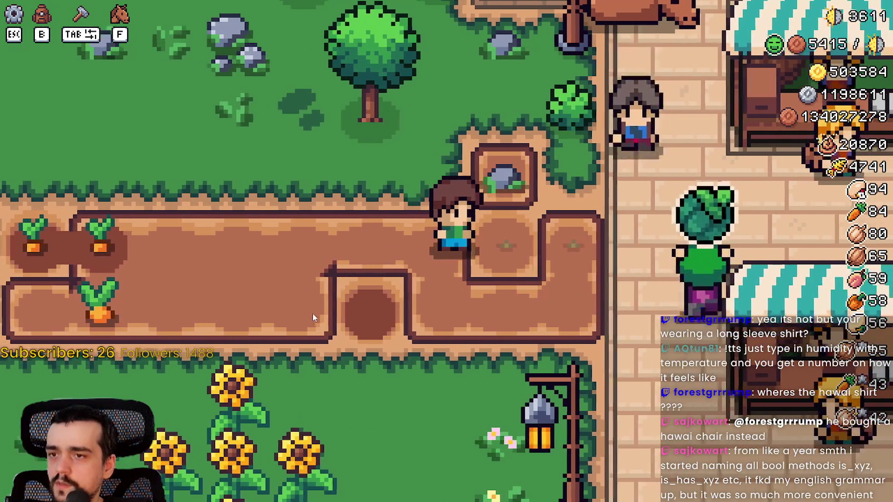
key(Tab)
key(d)
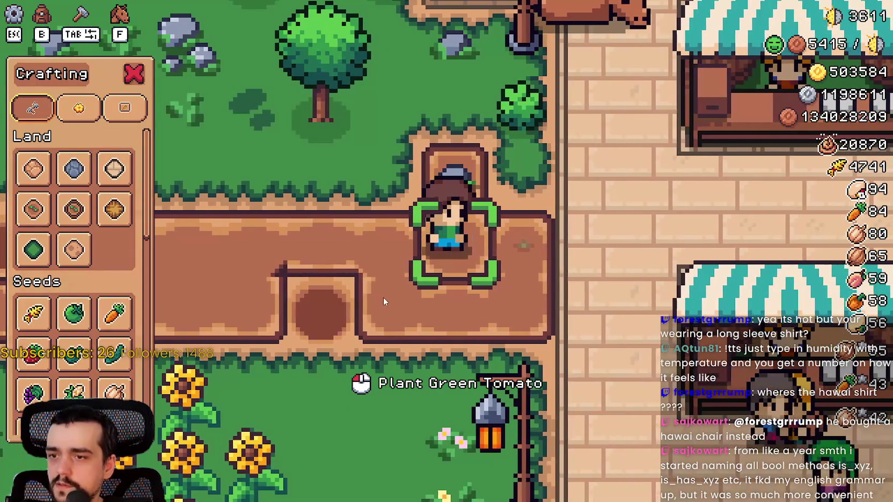
click(383, 298)
click(384, 298)
key(a)
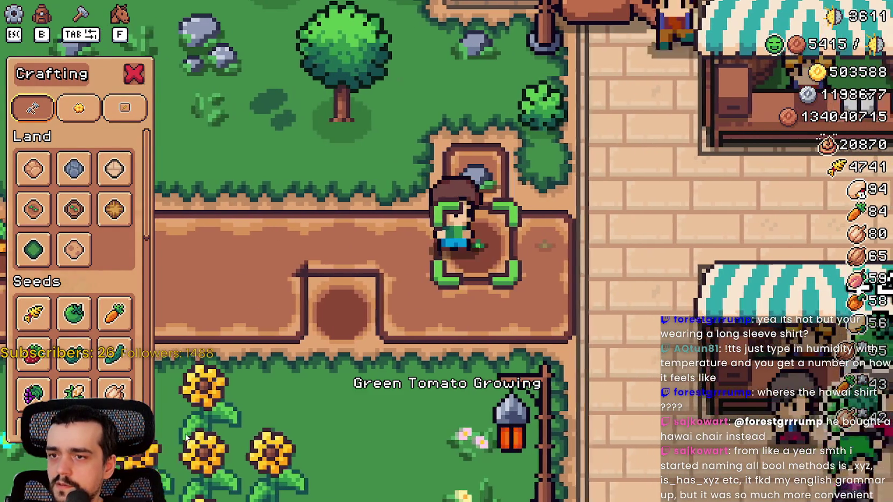
- Place a new land tile with Add Tile, then cancel placement, close crafting, and zoom out
click(340, 323)
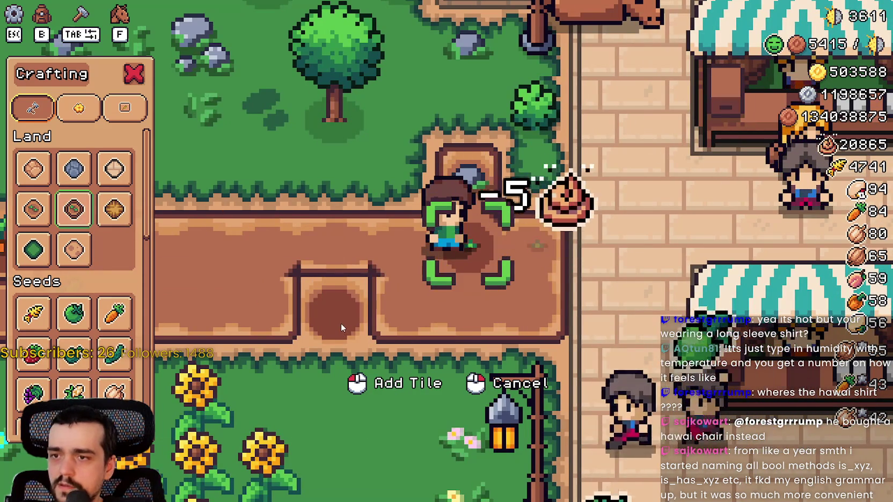
key(a)
key(d)
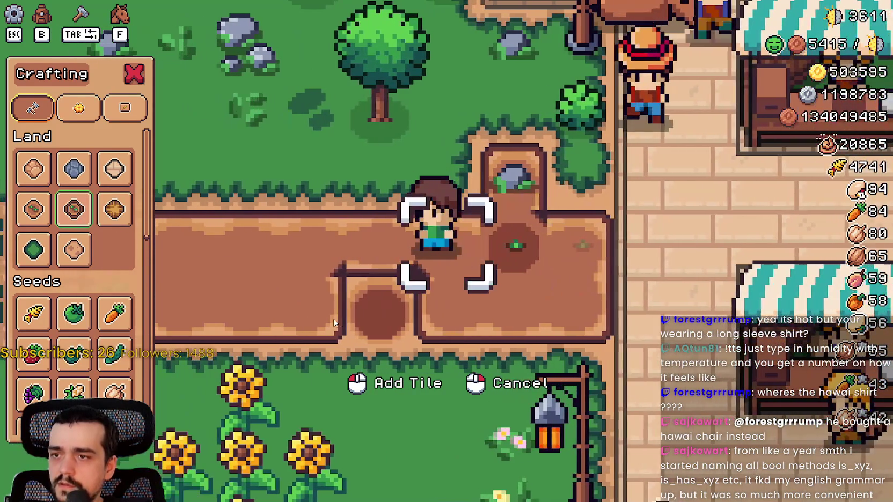
right_click(333, 322)
scroll(333, 318, down, 5)
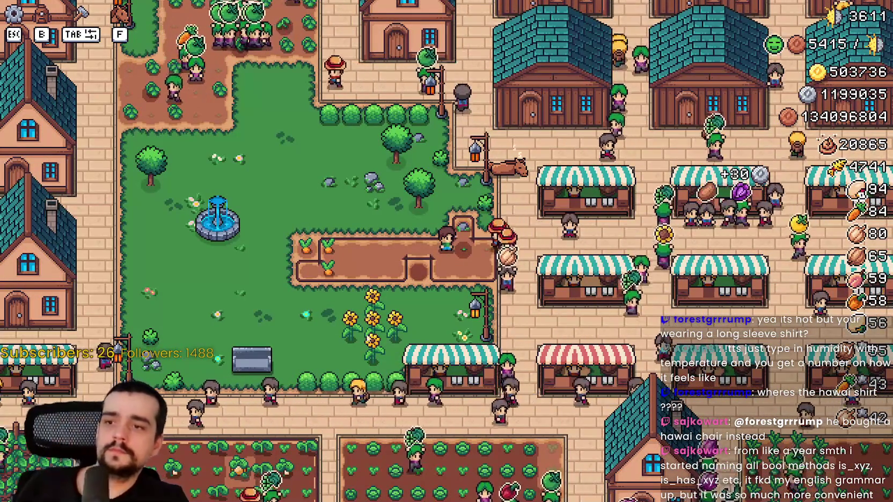
- Glance at the inventory, then walk the farmer back to the tomato plot
scroll(459, 278, up, 2)
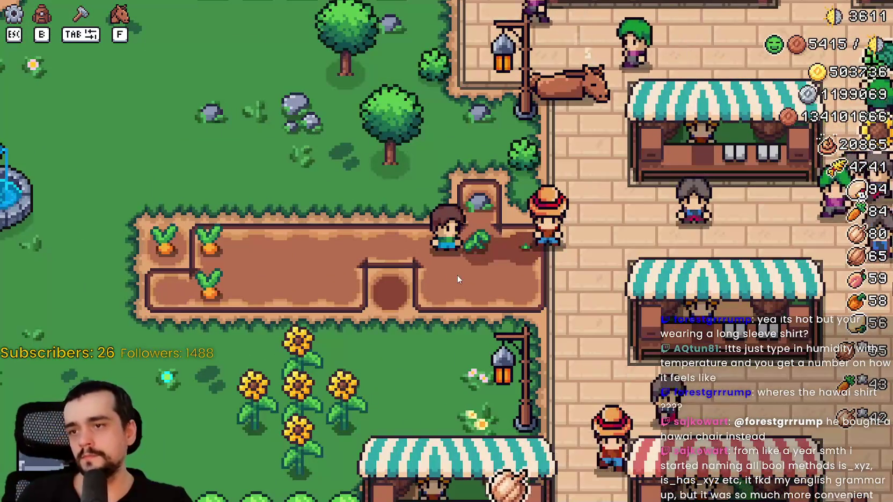
key(b)
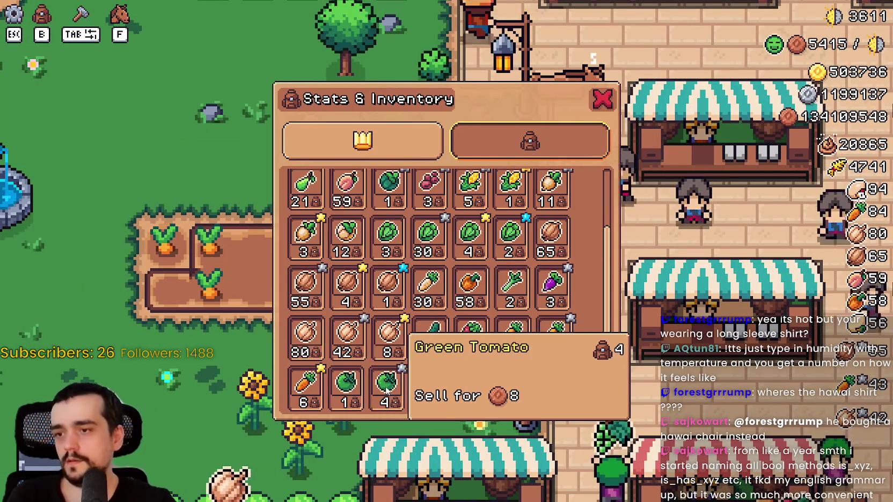
key(b)
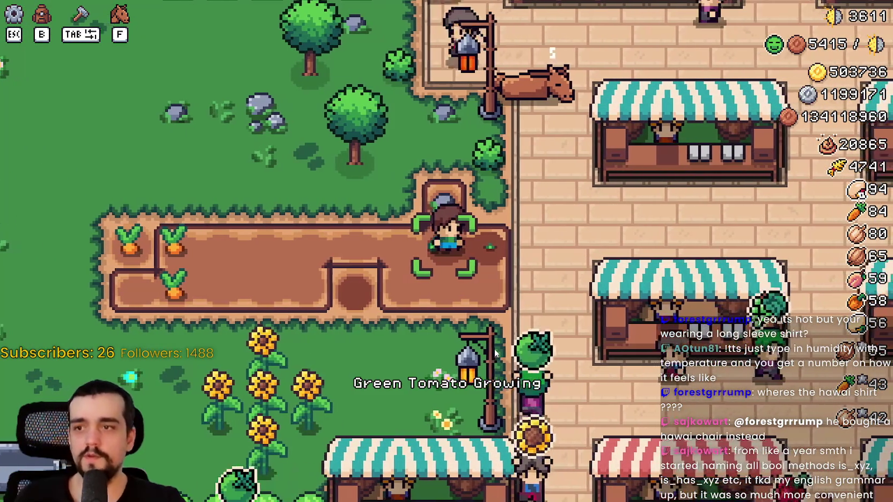
key(a)
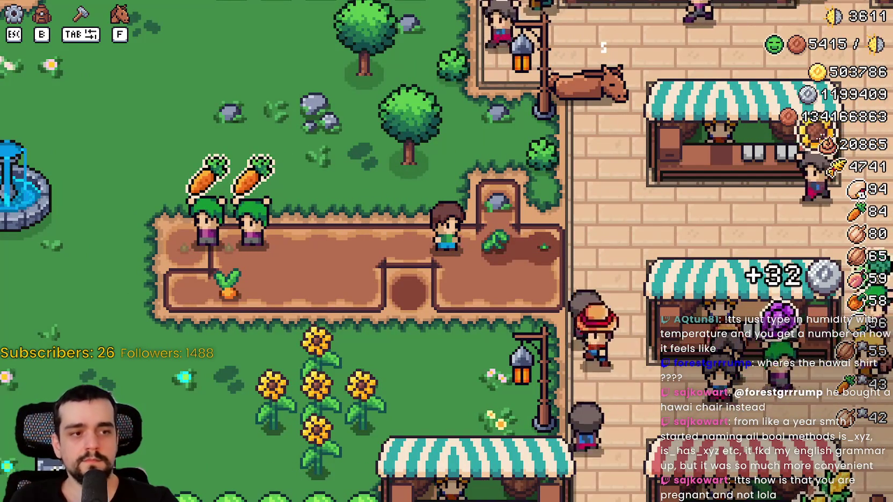
key(w)
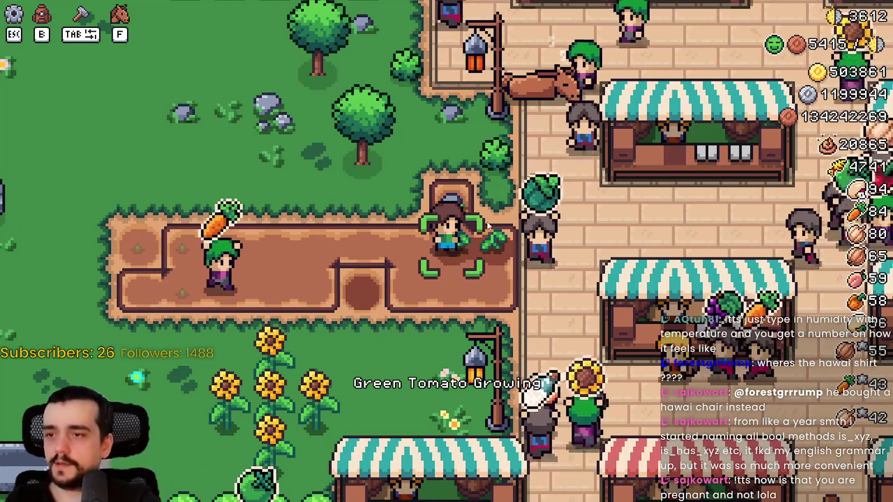
key(d)
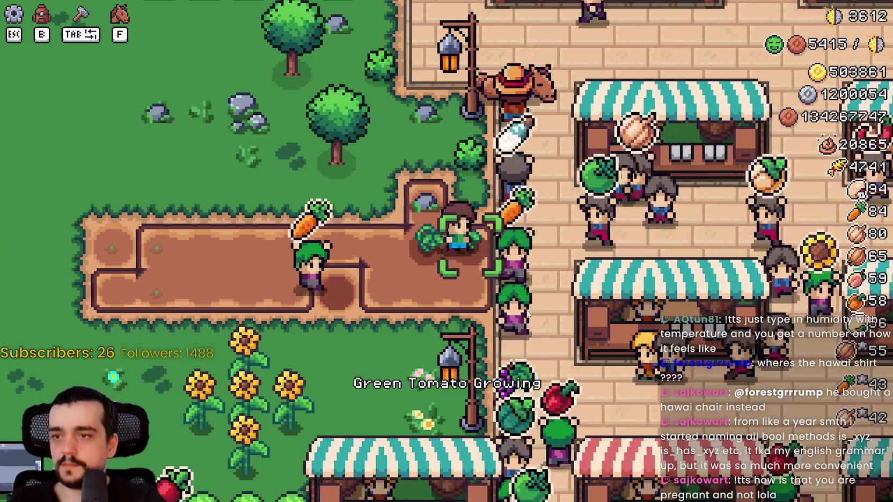
key(a)
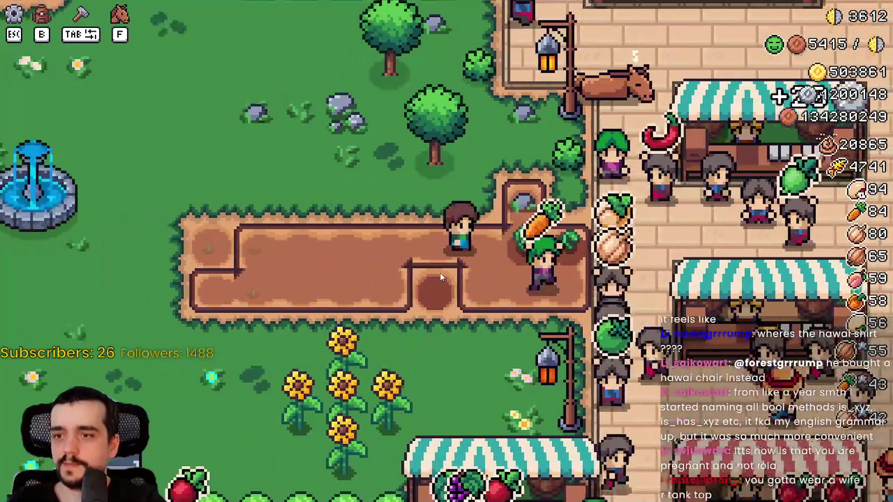
key(d)
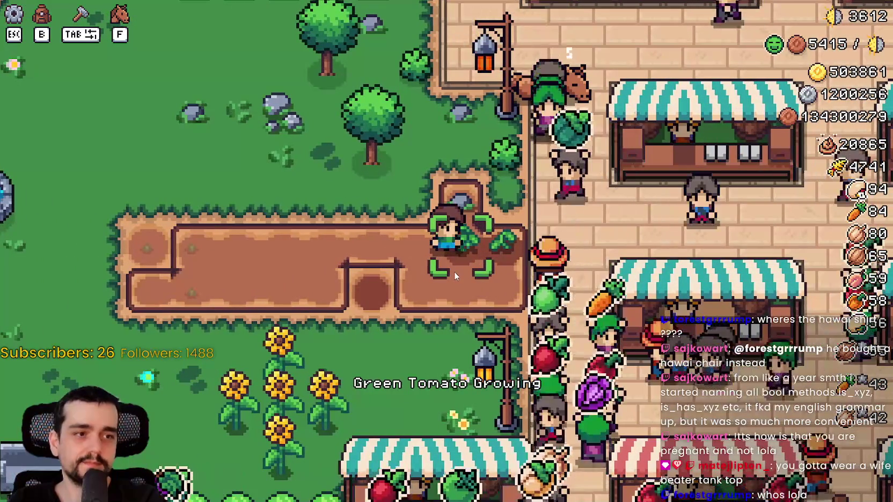
scroll(454, 271, up, 2)
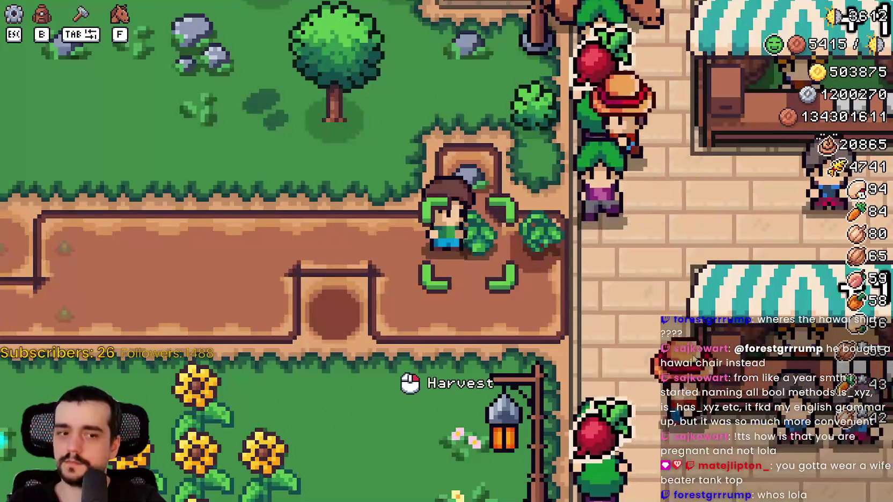
- Harvest the ripe green tomatoes, confirm the higher count in the inventory, and pause the game
click(636, 340)
key(b)
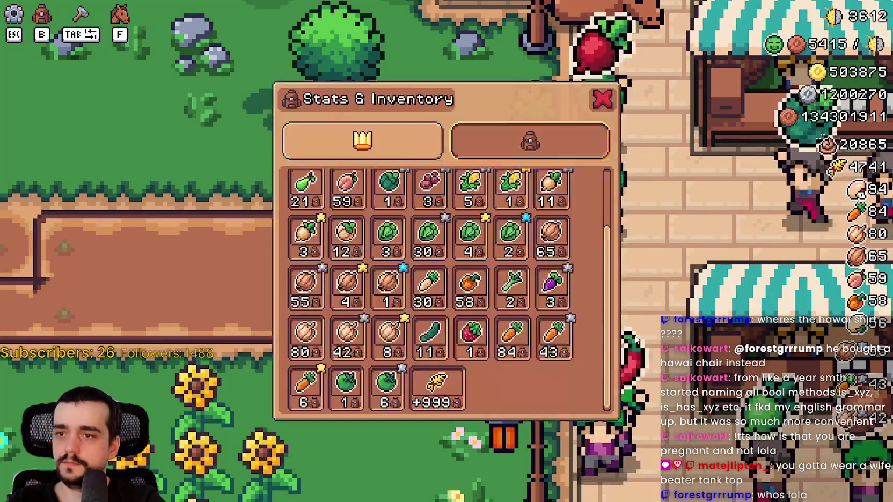
key(b)
scroll(634, 335, down, 3)
key(Escape)
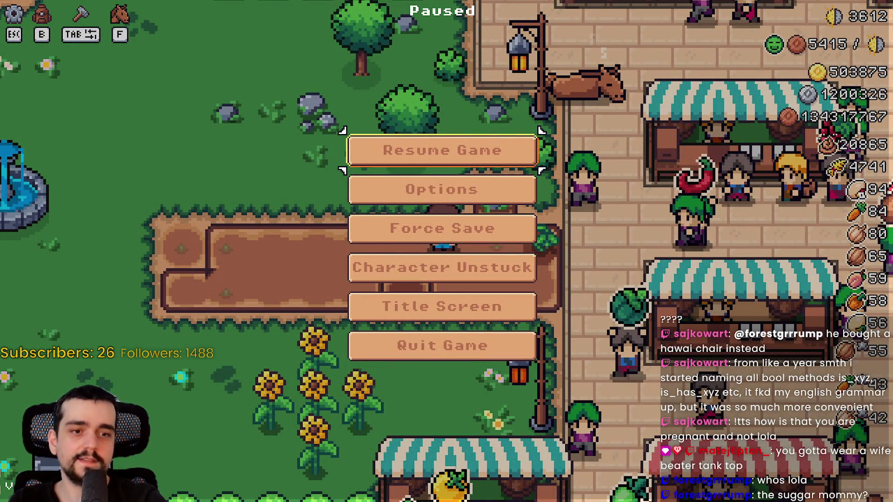
- Switch to Discord and scroll #stream-chat back up to the earlier video posts
key(alt+Tab)
scroll(485, 221, up, 10)
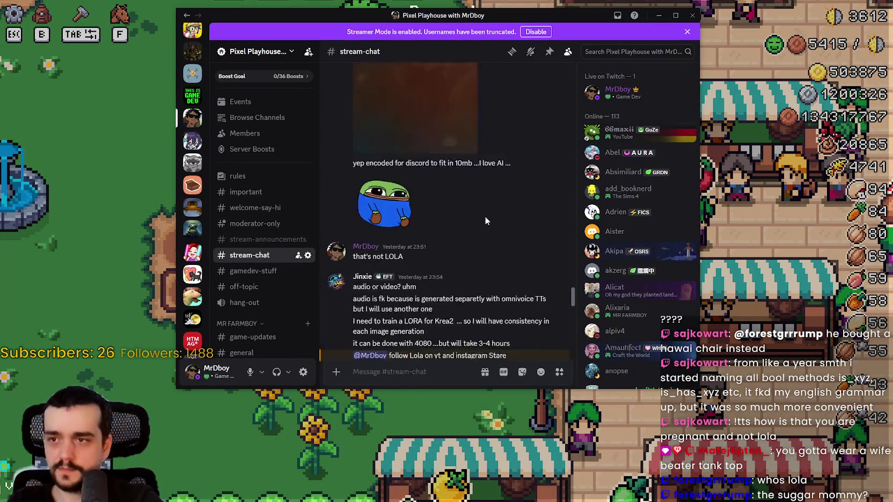
scroll(485, 214, up, 15)
scroll(487, 208, up, 15)
scroll(487, 211, up, 10)
scroll(487, 211, up, 5)
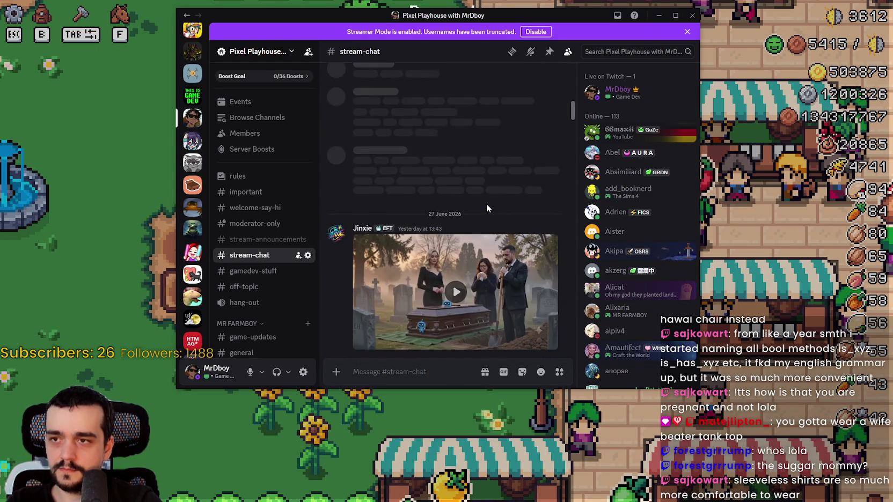
scroll(487, 206, down, 2)
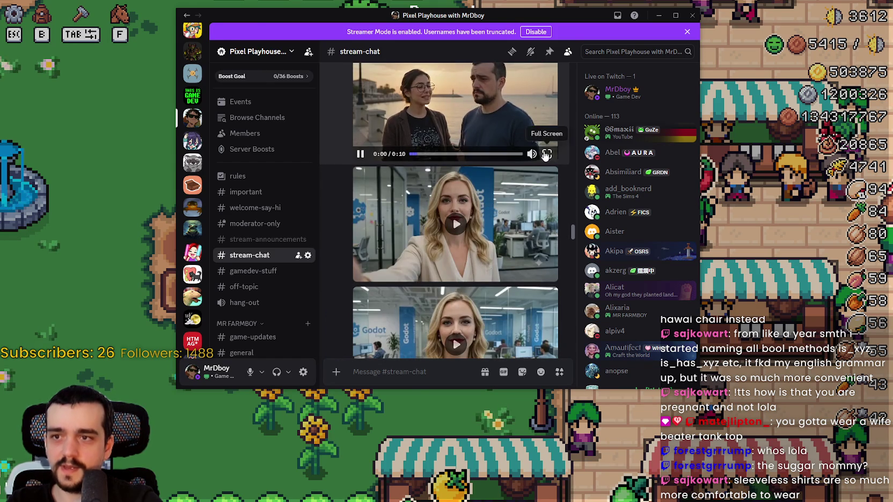
- Watch the seaside couple video and the office video full screen, exiting each afterward
click(546, 154)
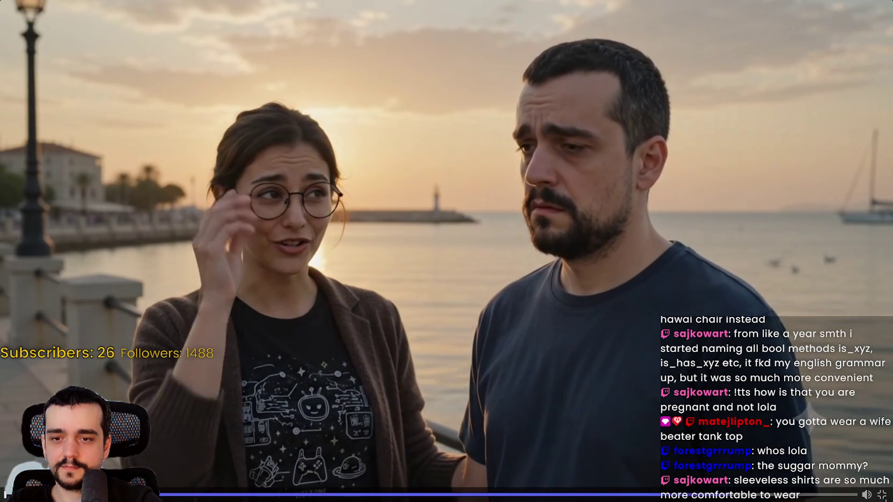
click(881, 495)
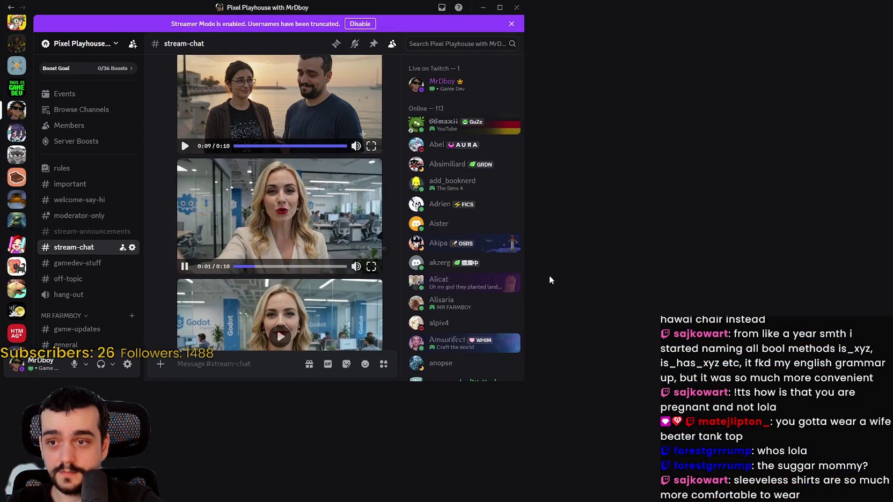
click(550, 279)
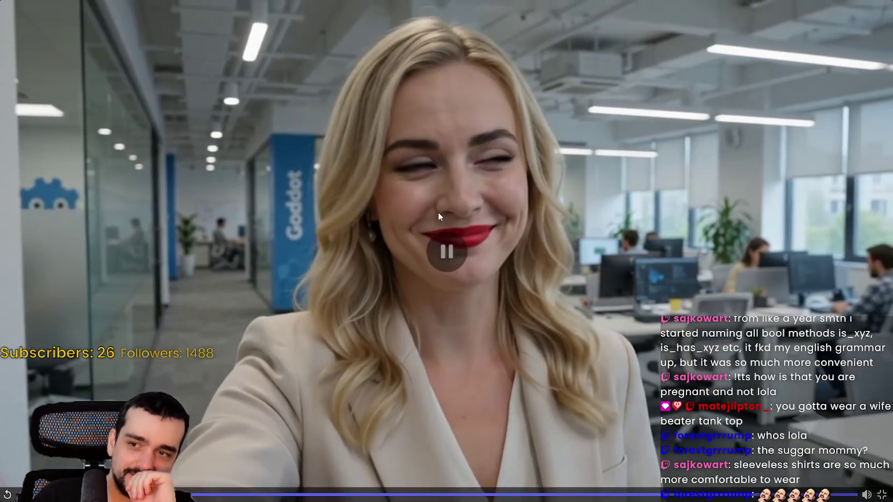
key(Escape)
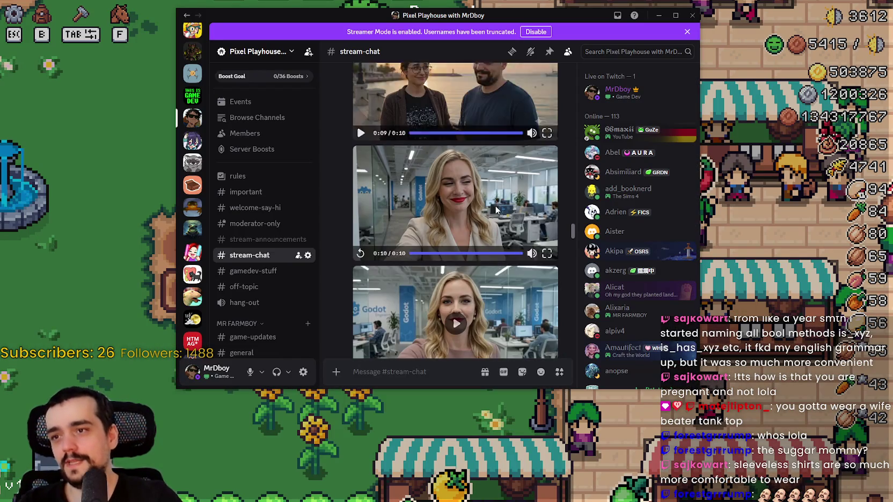
scroll(522, 284, down, 2)
click(522, 285)
scroll(522, 285, down, 3)
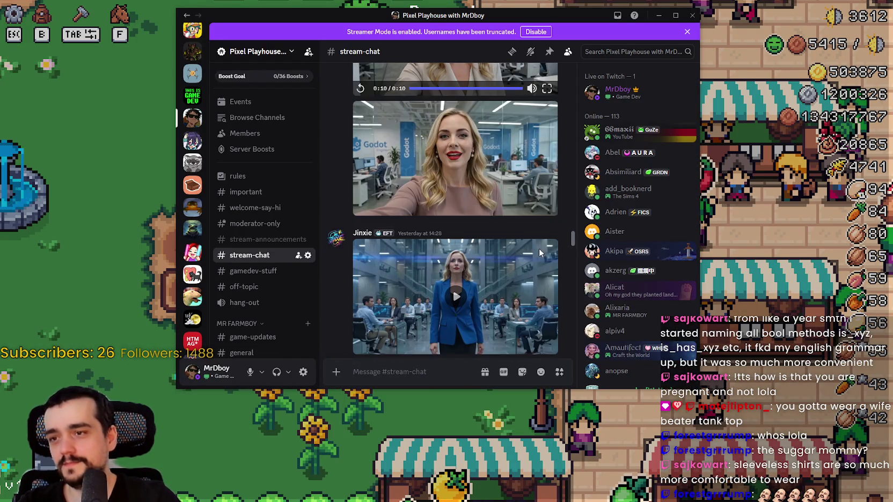
- Watch the Godot office and applause clips full screen, then start the night-time office clip
click(547, 209)
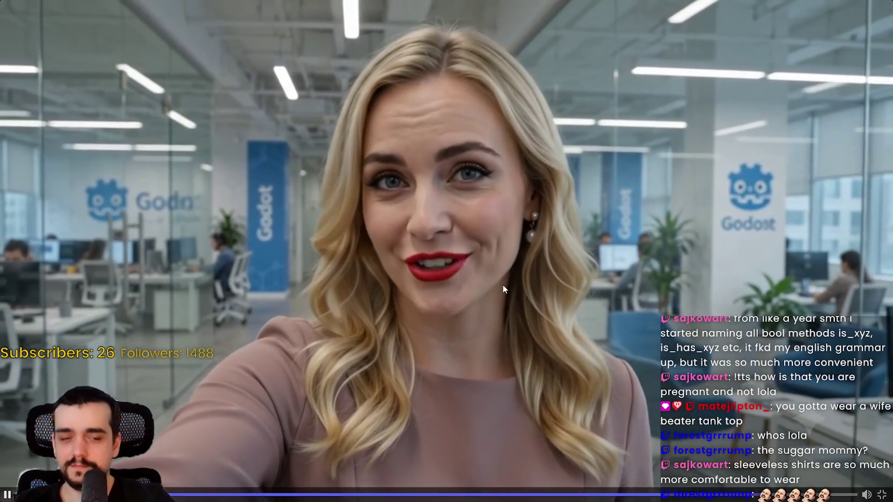
key(Escape)
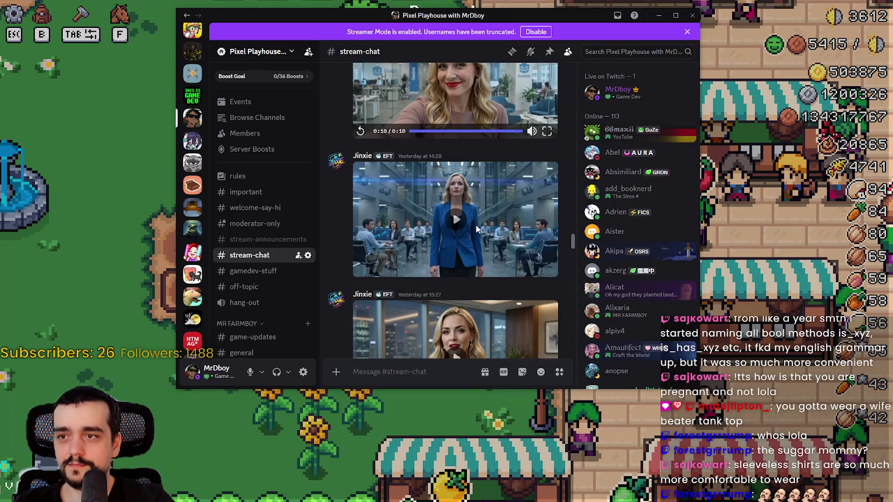
scroll(483, 225, down, 1)
click(544, 254)
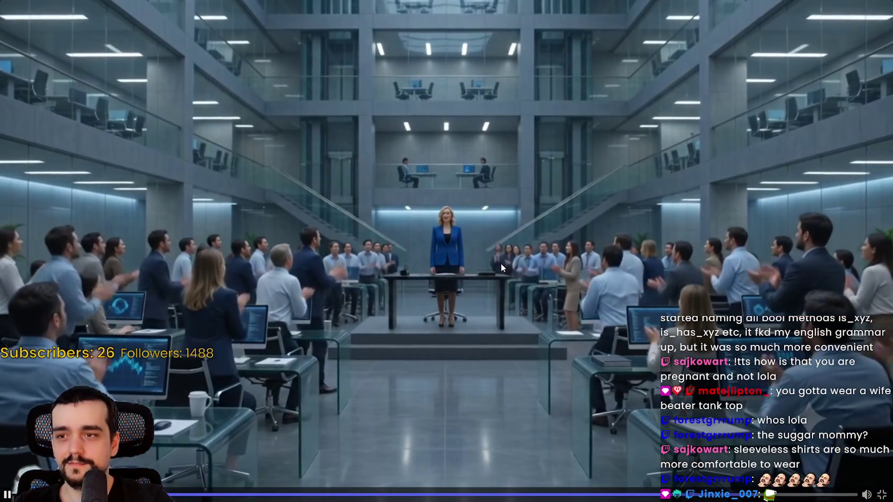
click(483, 227)
key(Escape)
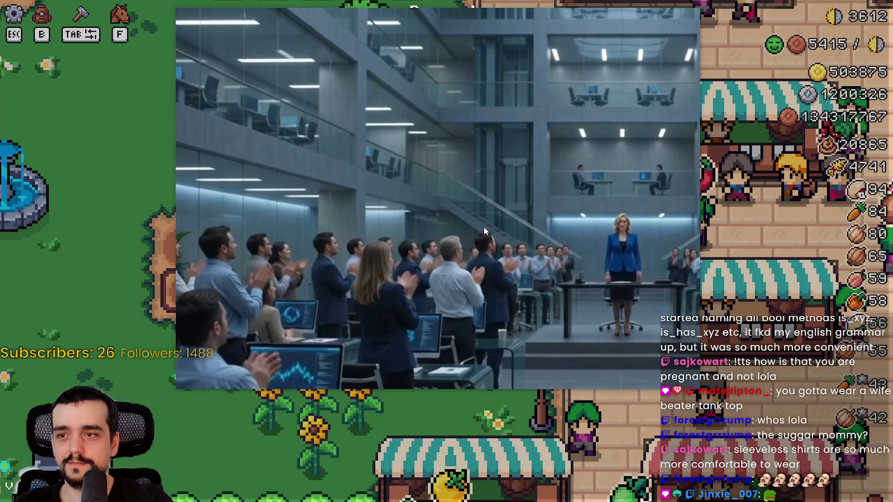
scroll(437, 226, down, 4)
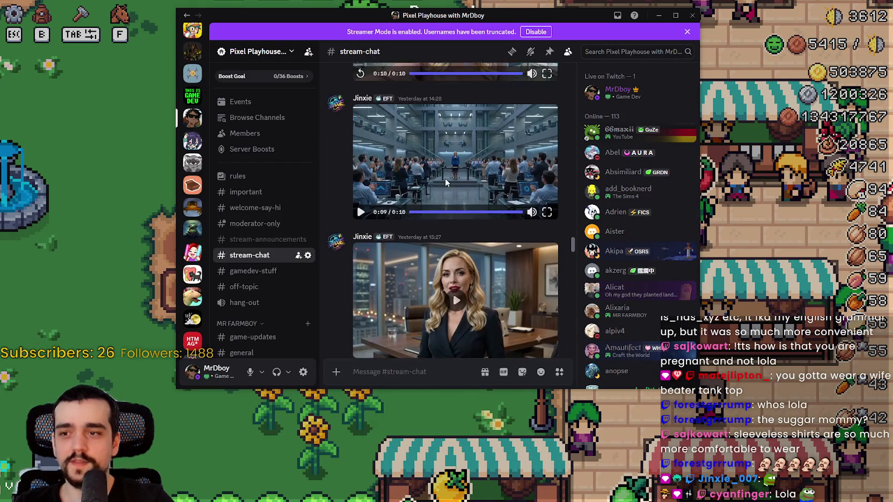
click(547, 207)
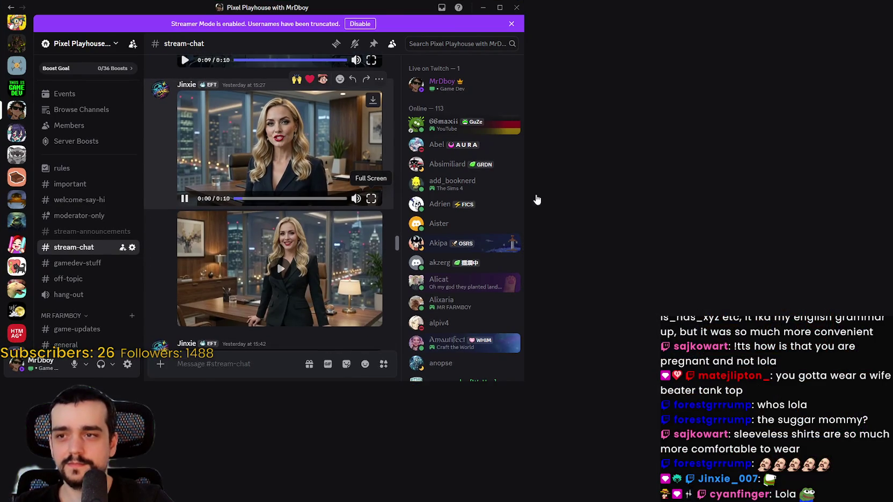
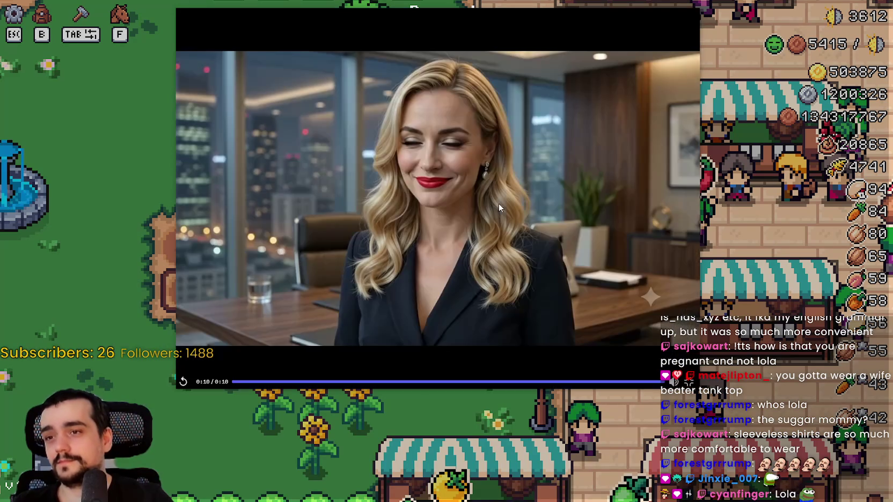
- Watch the wallet-couple clip full screen and replay it once from the start
key(Escape)
scroll(486, 263, down, 5)
scroll(487, 265, down, 15)
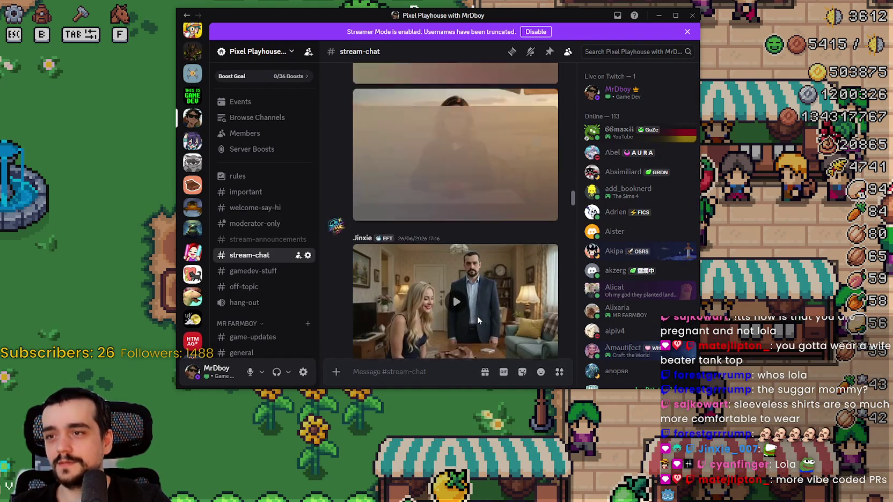
scroll(517, 167, down, 3)
click(545, 230)
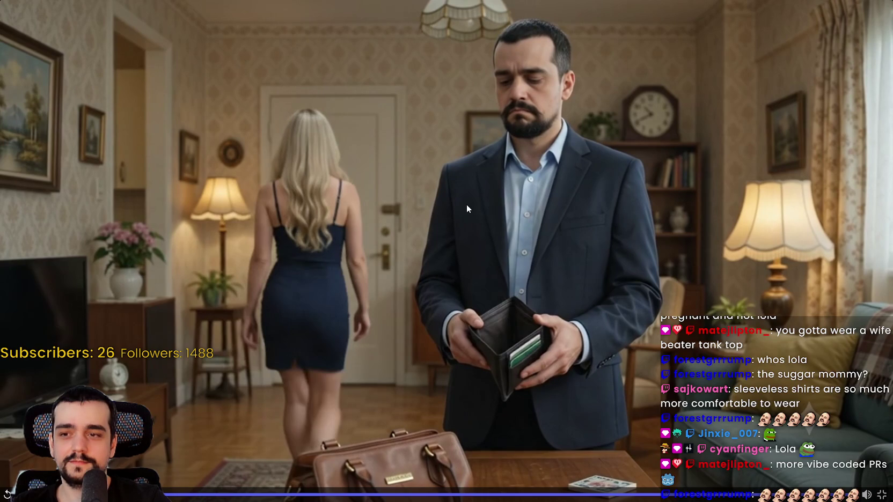
click(545, 358)
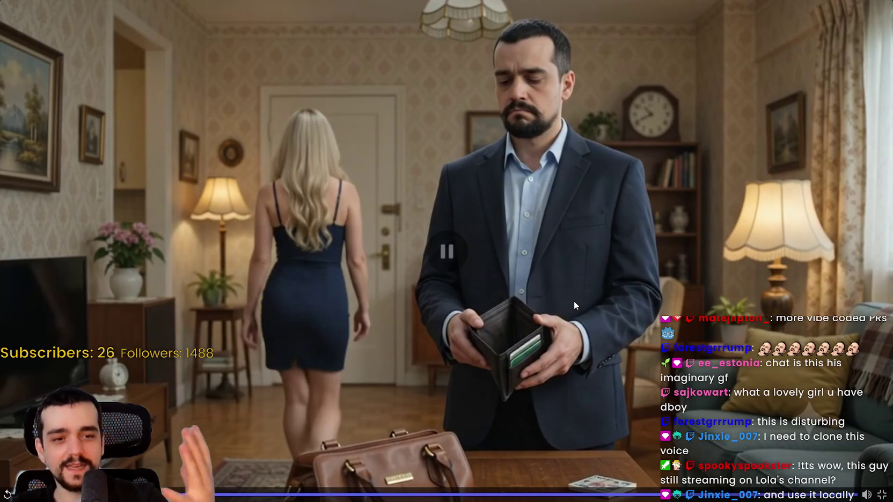
key(Escape)
- Watch the handbag-couple clip full screen, then close the viewer back to stream-chat
scroll(493, 260, down, 5)
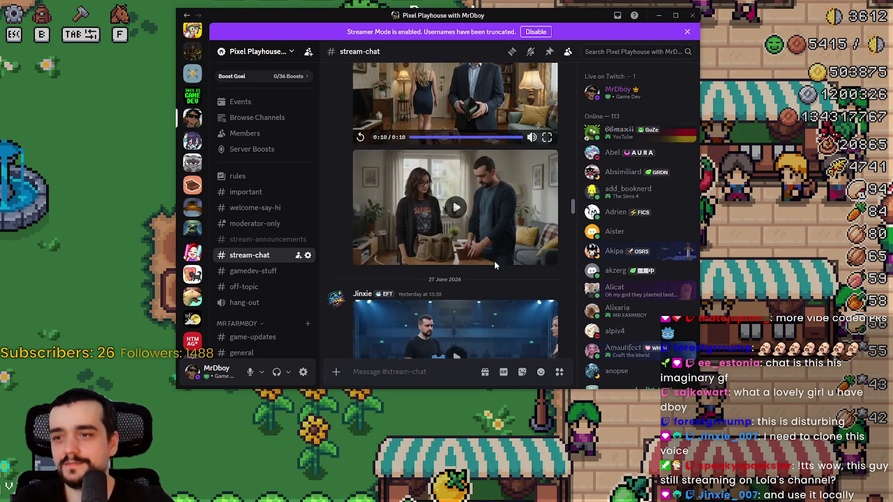
scroll(493, 258, down, 5)
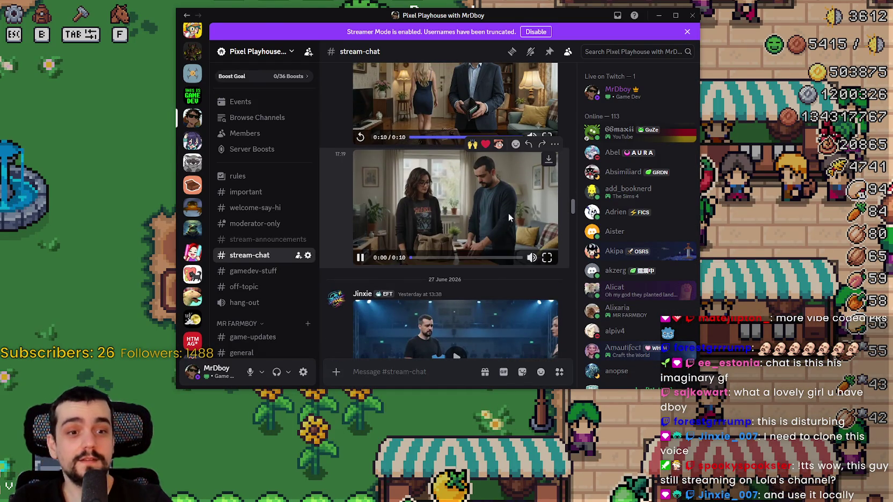
click(547, 258)
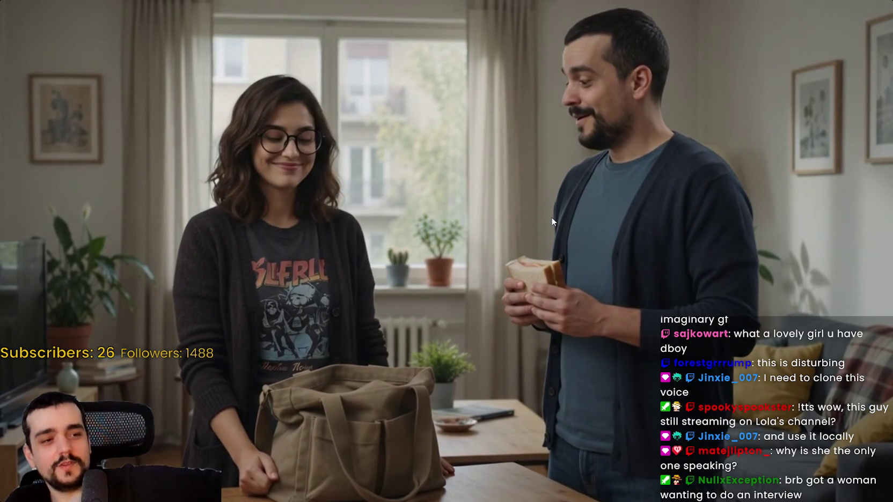
click(551, 217)
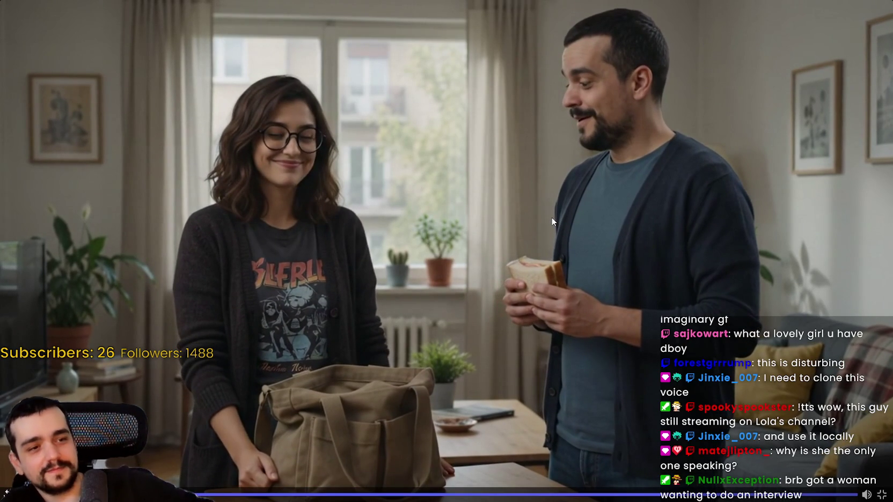
key(Escape)
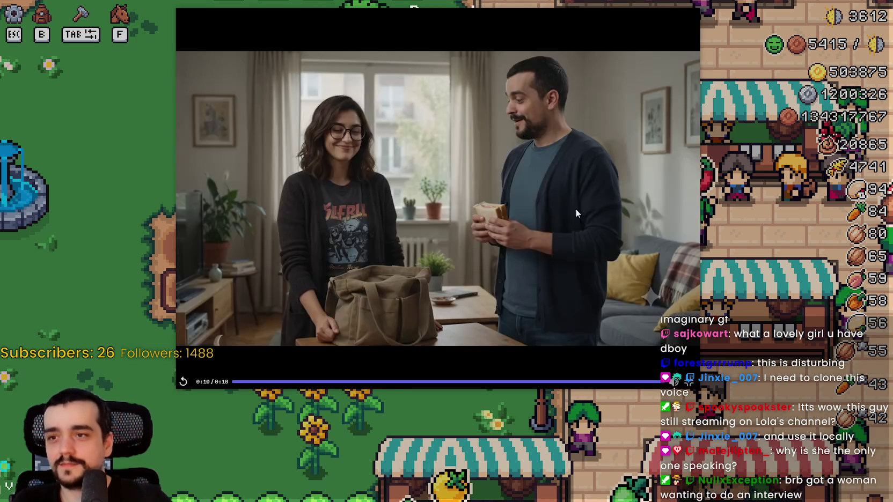
key(Escape)
scroll(566, 282, up, 10)
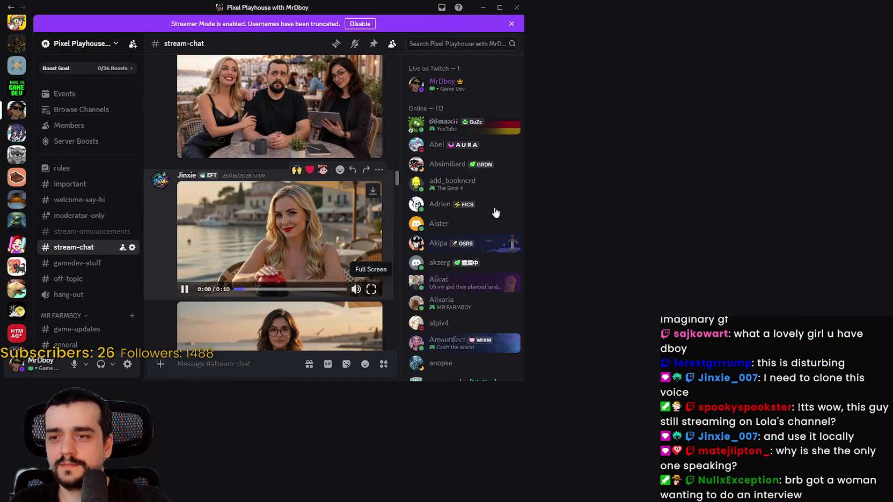
- Watch the blonde and brunette seaside café videos full screen, pausing each
click(553, 298)
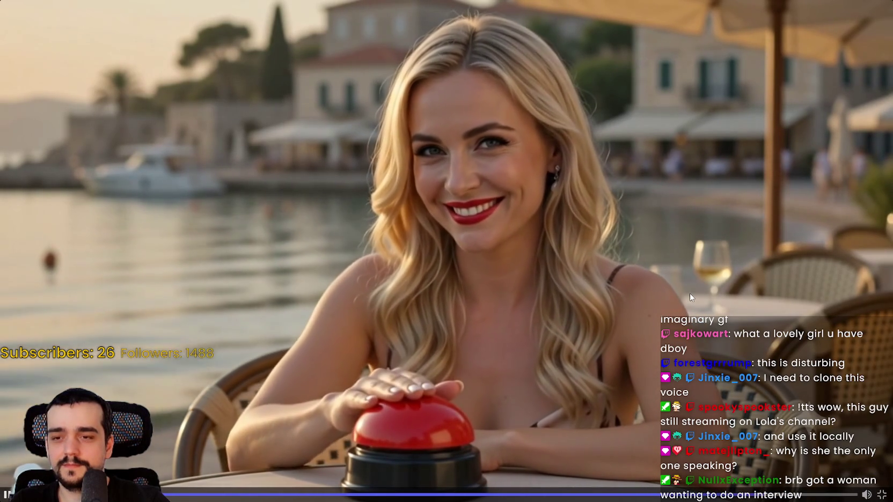
key(space)
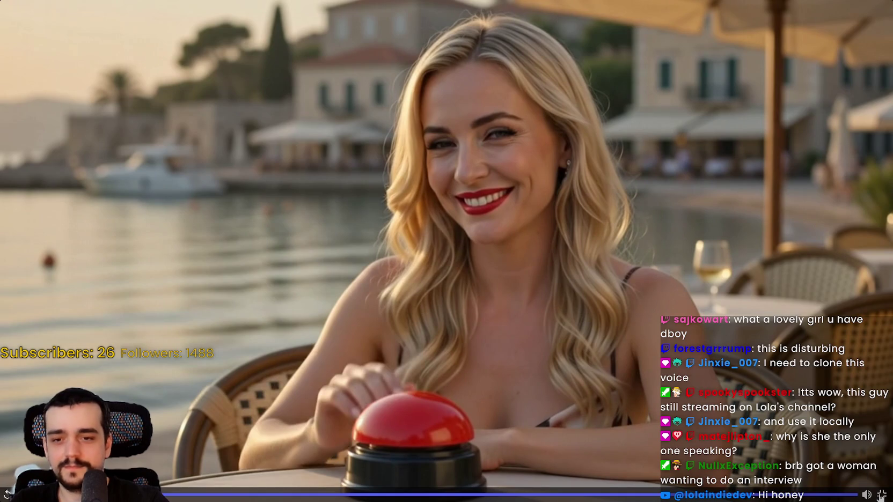
click(881, 494)
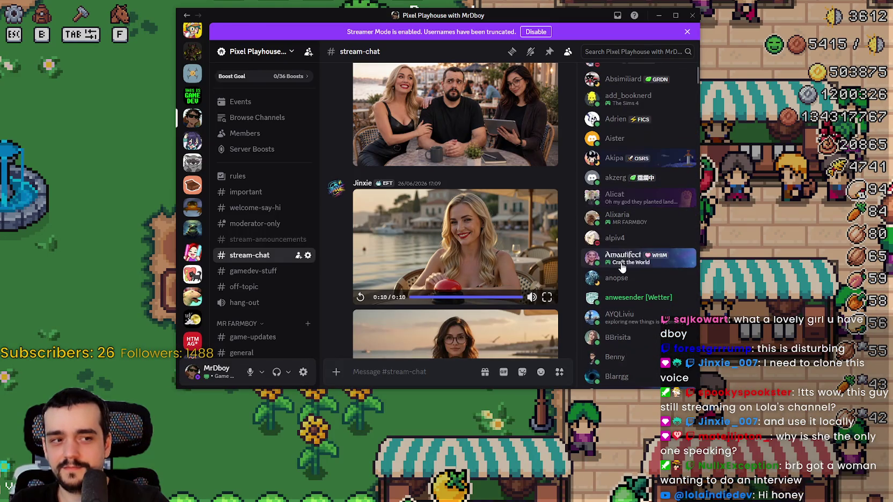
scroll(507, 276, down, 3)
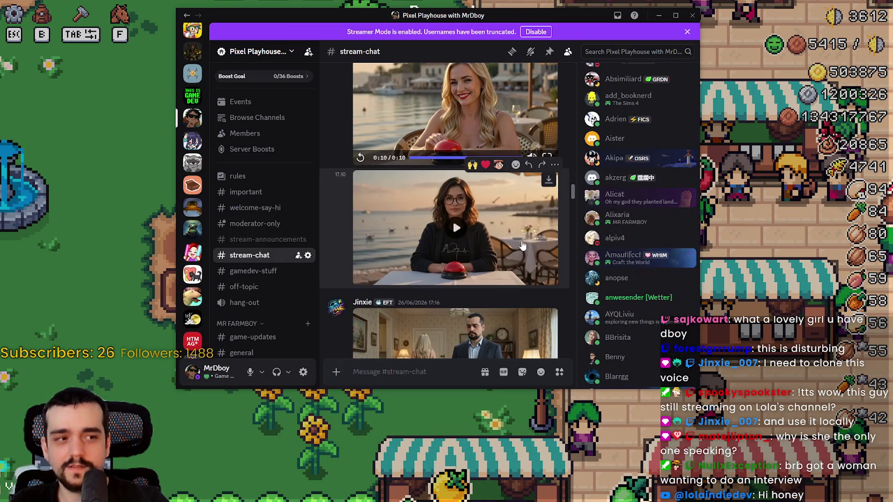
click(547, 279)
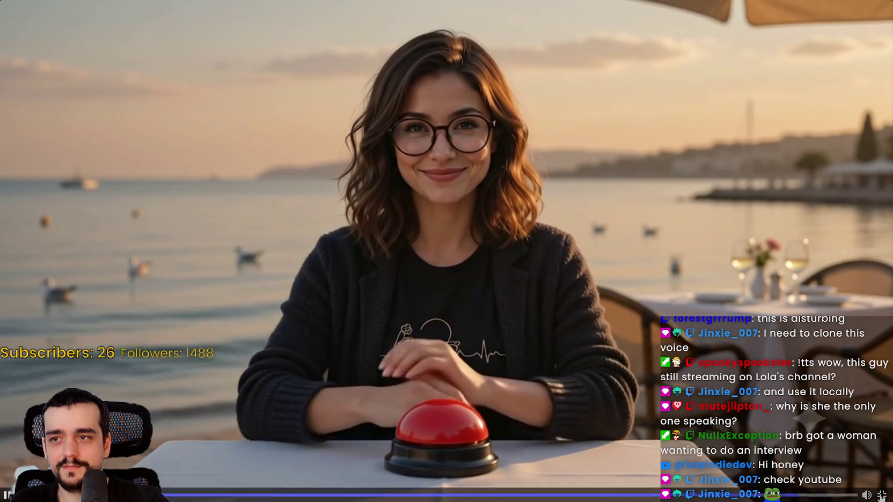
key(space)
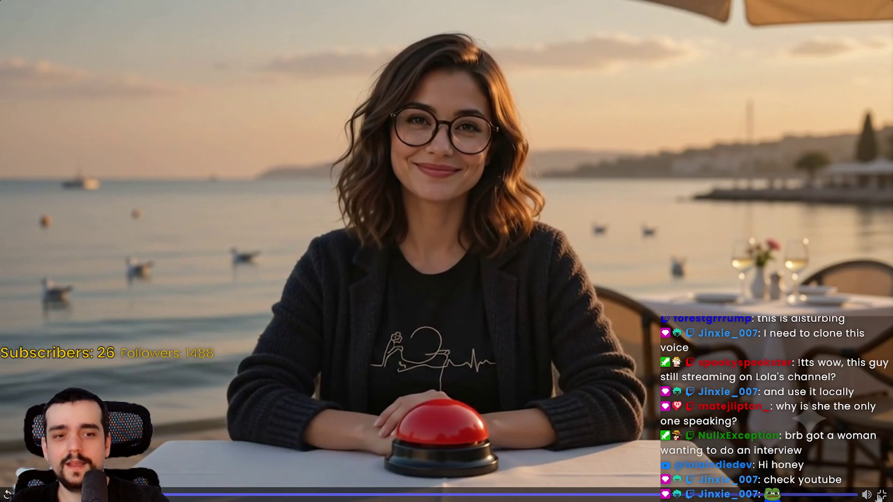
key(Escape)
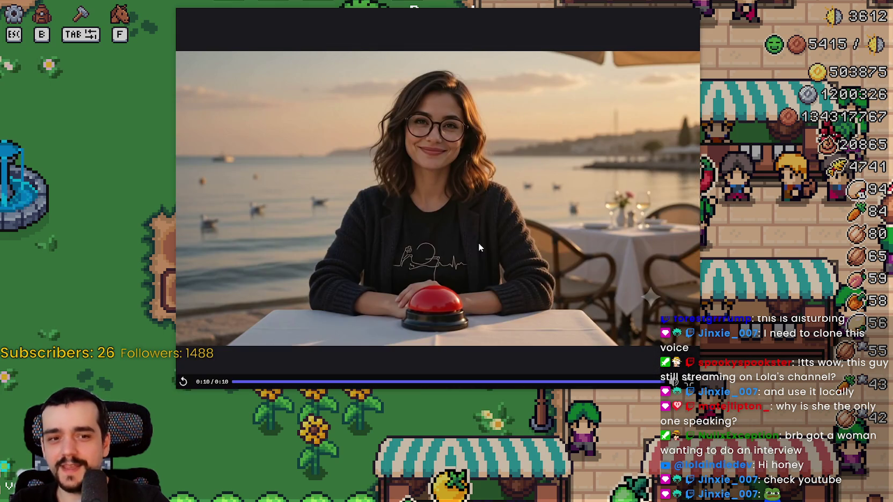
key(Escape)
- Replay the blonde café video inline in the stream-chat channel
scroll(518, 246, up, 3)
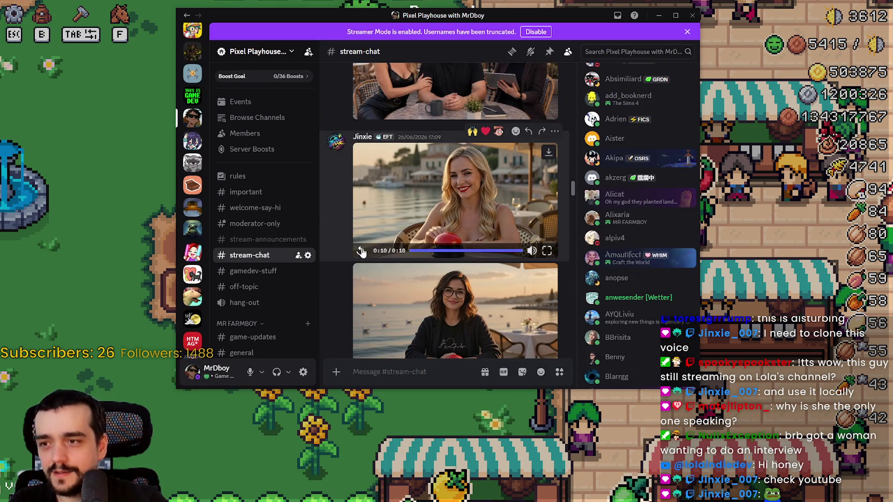
click(361, 252)
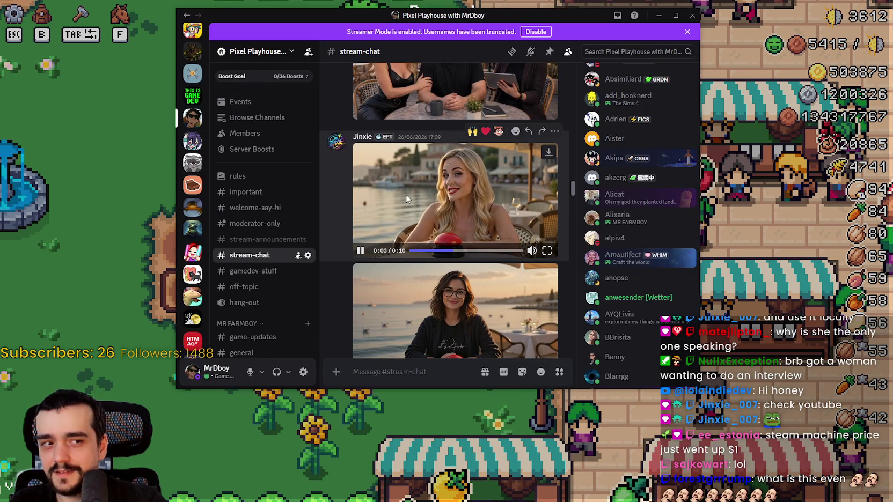
scroll(401, 198, down, 1)
scroll(397, 202, up, 1)
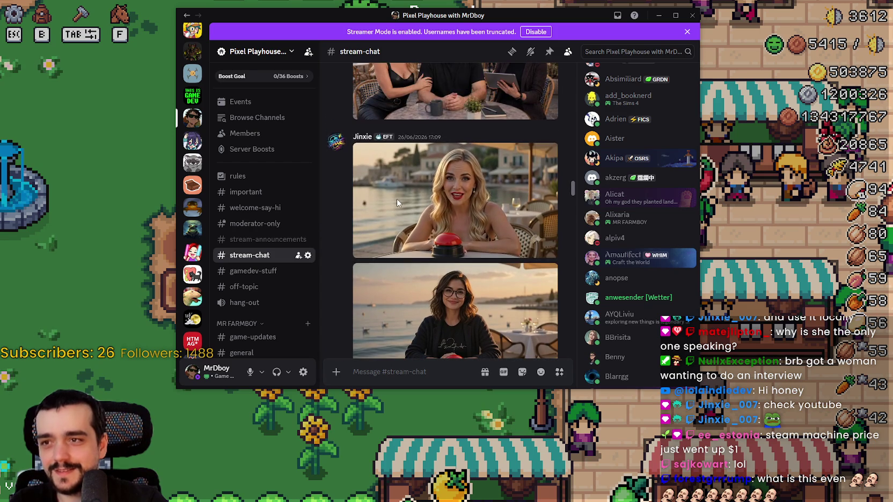
scroll(395, 200, down, 1)
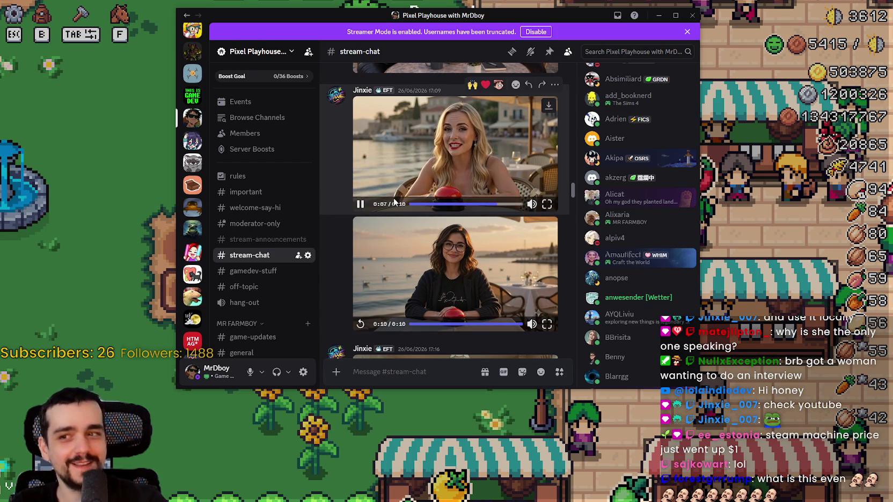
scroll(391, 198, up, 1)
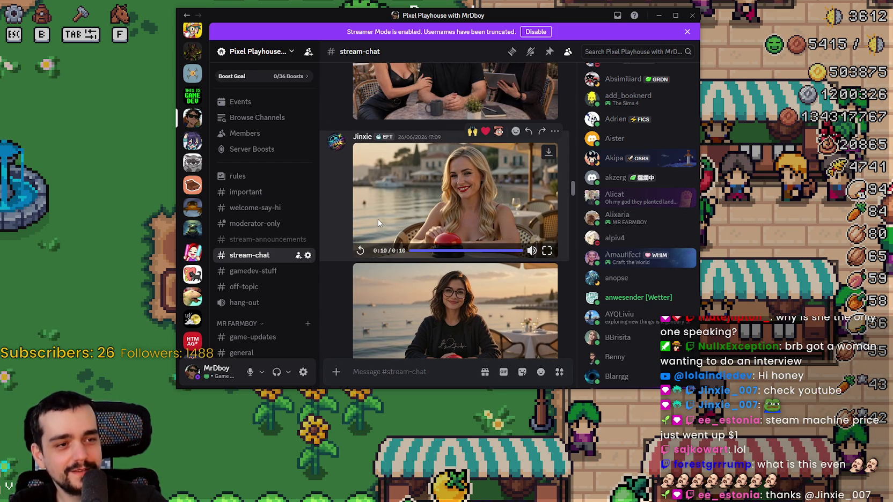
scroll(375, 231, down, 3)
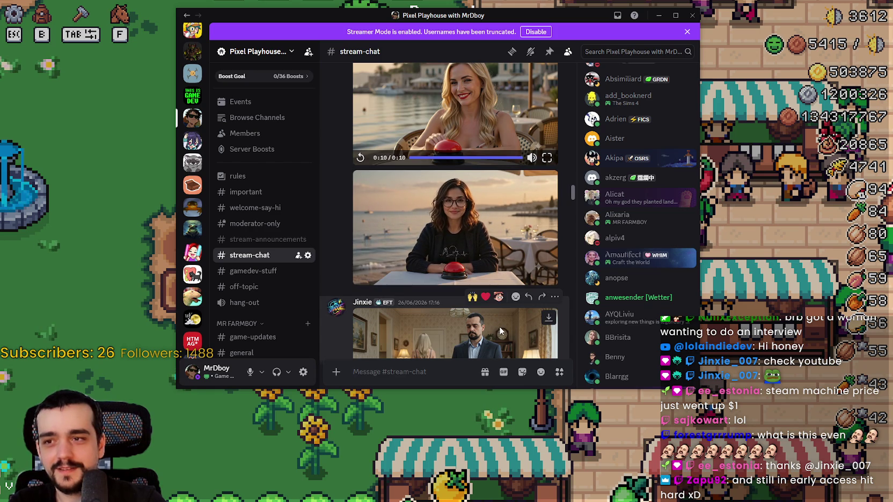
scroll(490, 328, down, 1)
scroll(490, 329, up, 2)
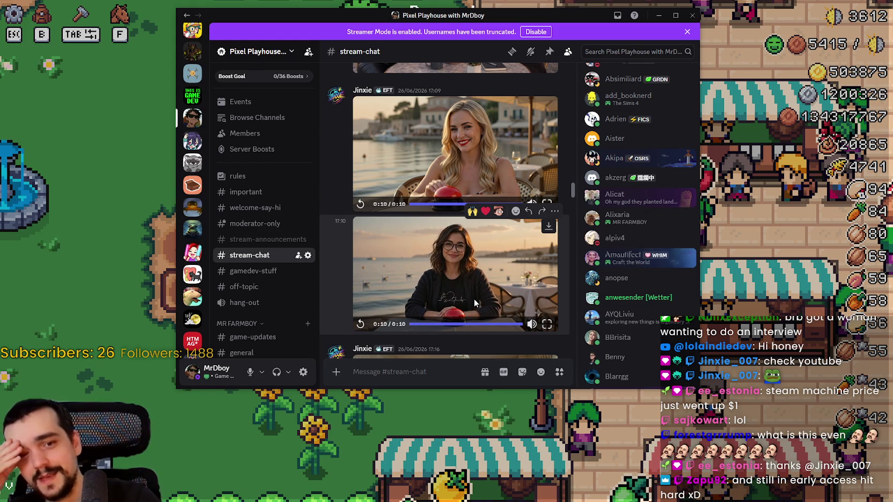
scroll(473, 296, up, 4)
- Watch the beach video and the Lola Oil promo full screen, pausing each
scroll(455, 192, up, 2)
click(548, 224)
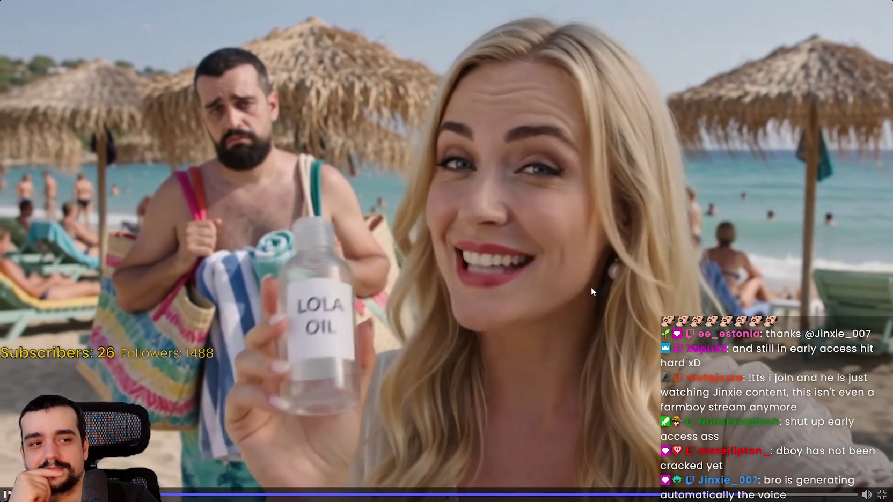
key(space)
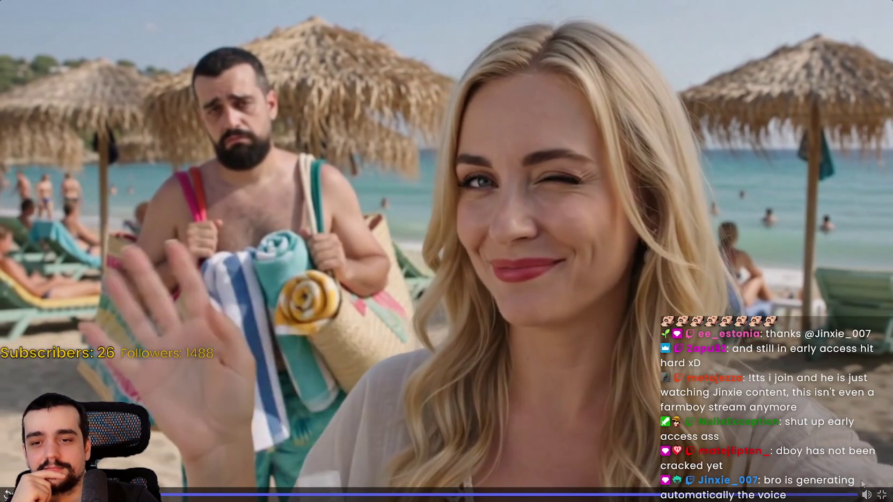
click(880, 494)
key(Escape)
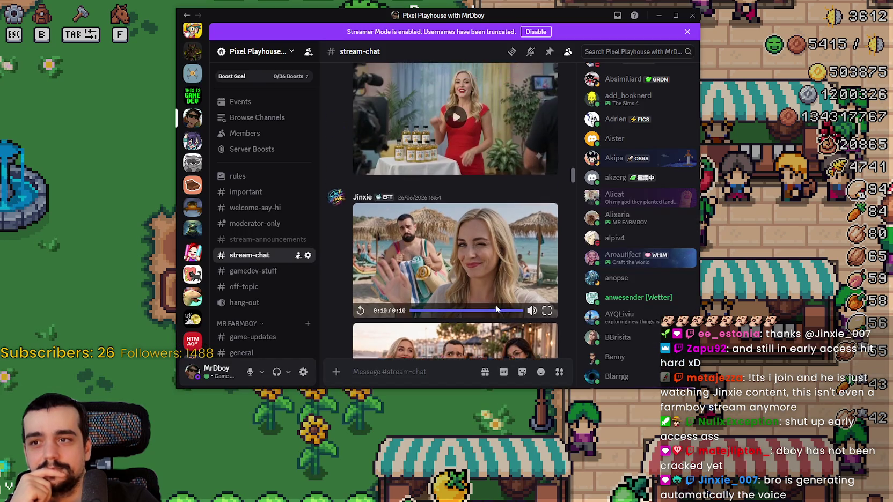
scroll(502, 278, up, 1)
click(543, 227)
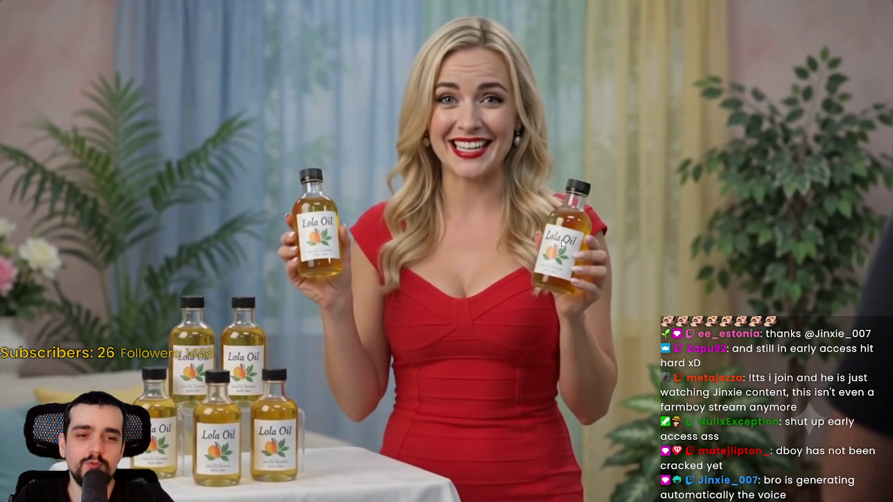
click(342, 236)
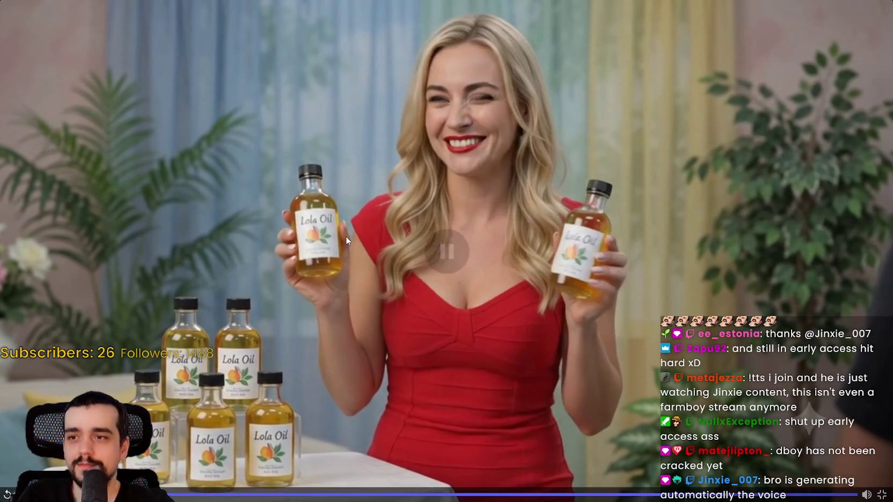
key(Escape)
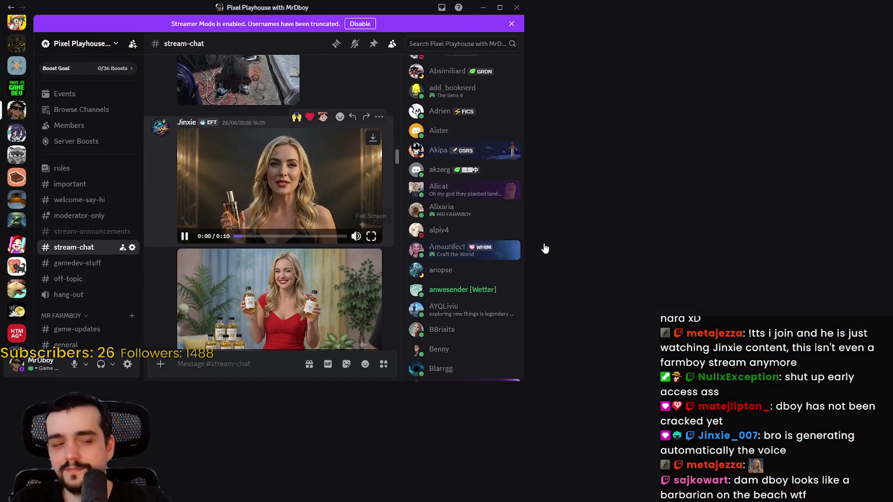
- Watch the golden bottle video full screen, then scroll up to the living-room photo post
click(545, 246)
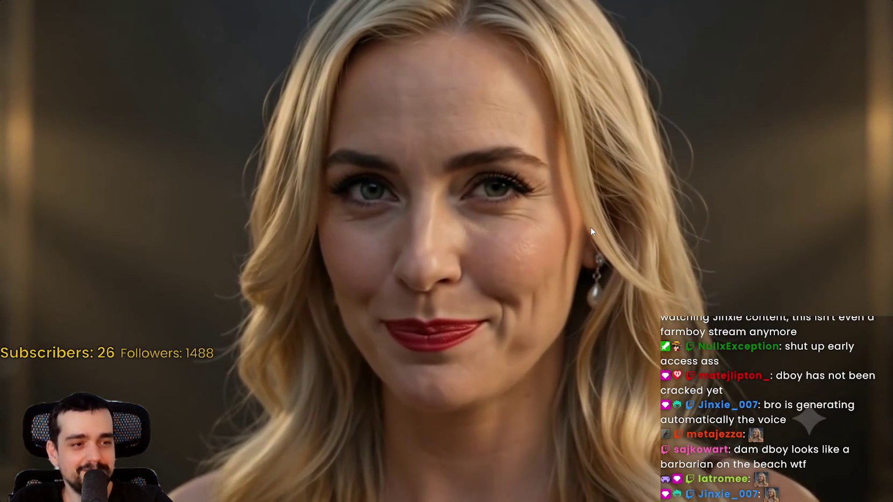
mouse_move(592, 232)
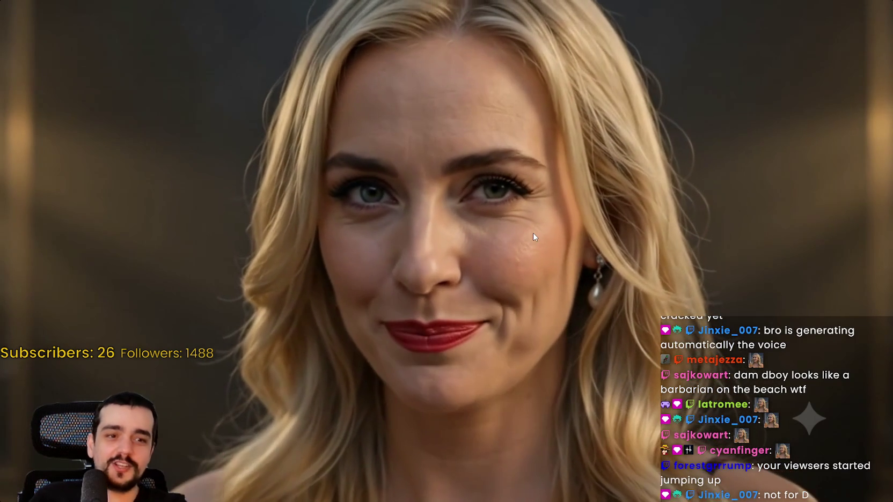
mouse_move(533, 233)
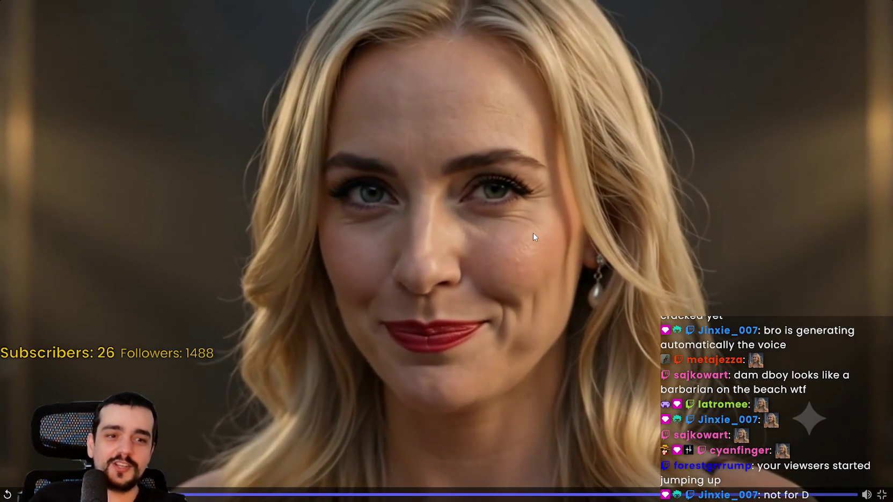
key(Escape)
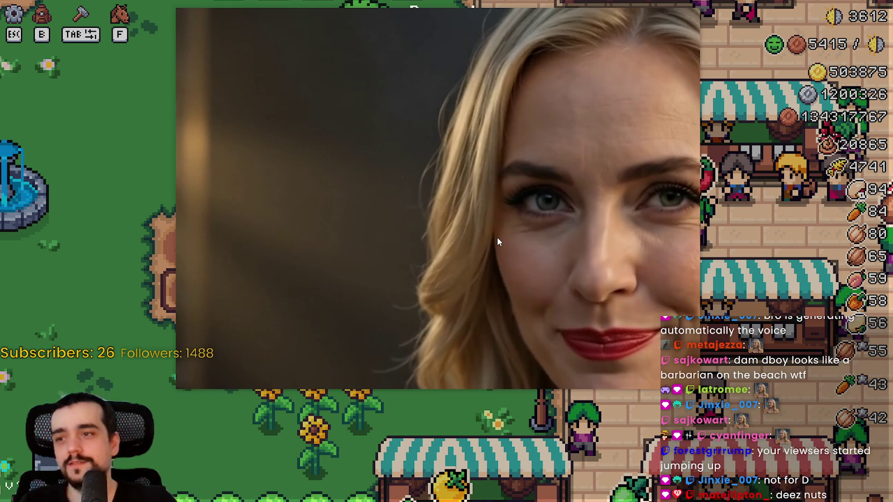
scroll(500, 286, up, 5)
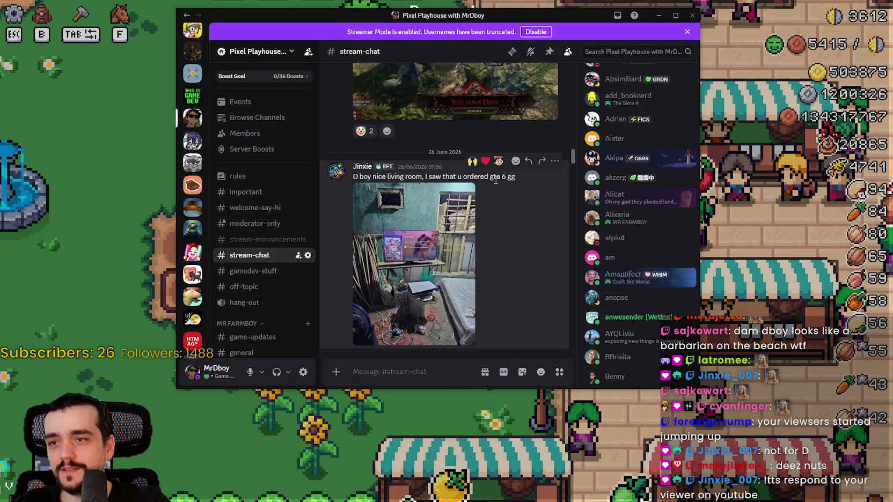
- Open the living-room photo and zoom in on the room and its TV
click(435, 219)
click(433, 150)
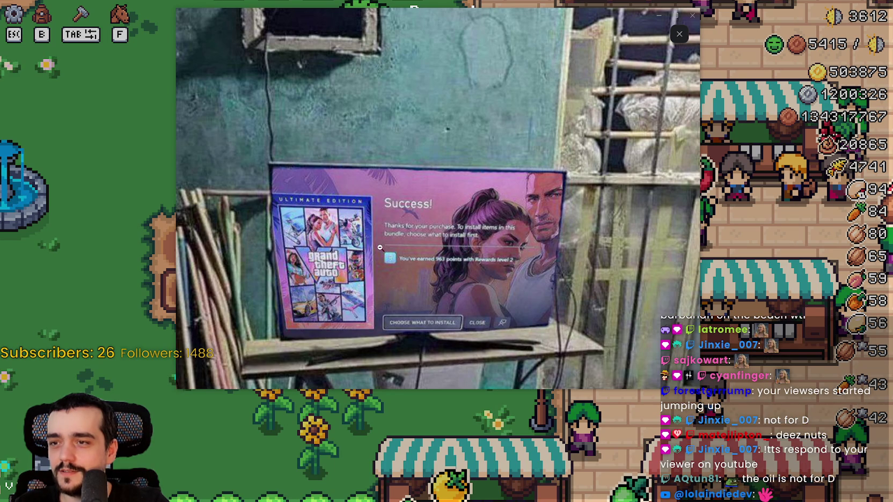
click(463, 250)
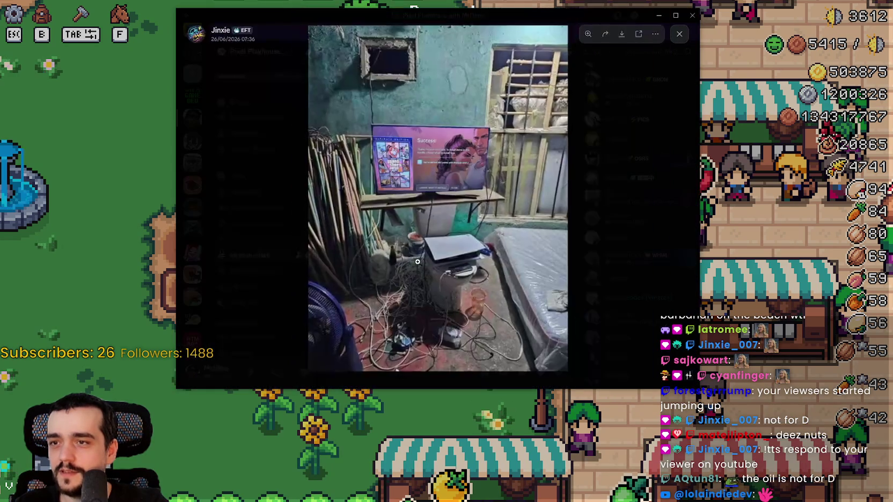
click(420, 314)
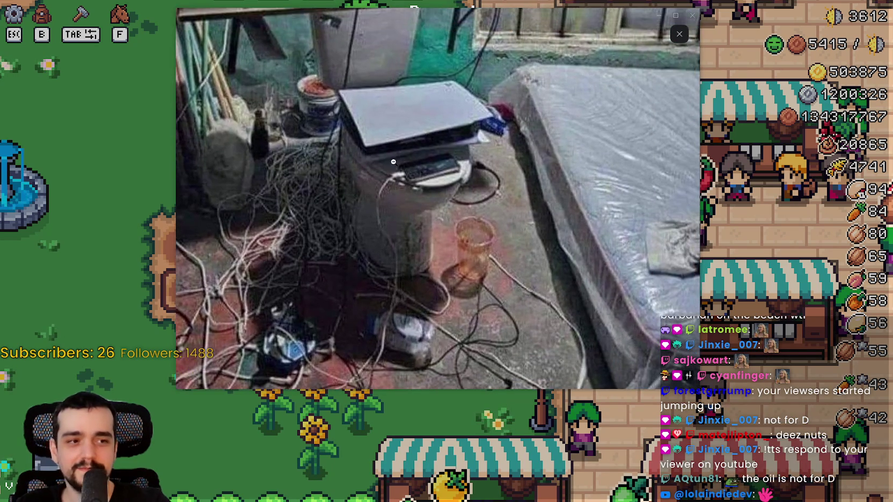
click(558, 124)
click(562, 123)
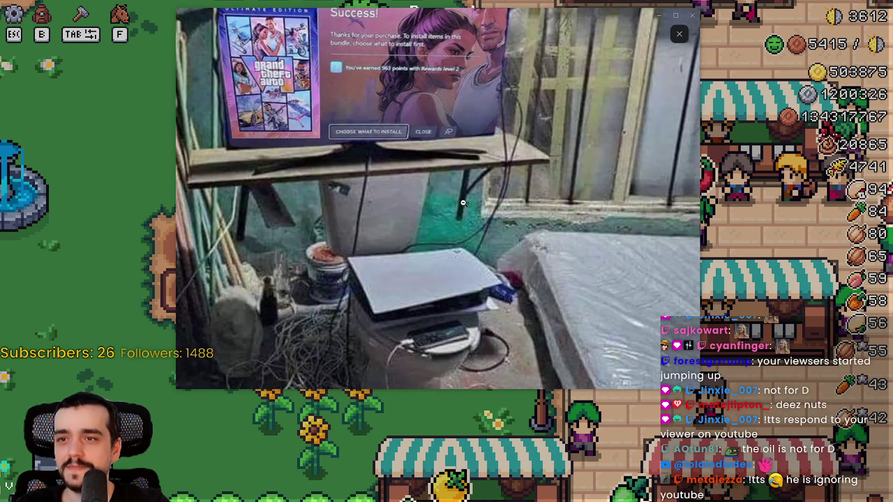
click(617, 236)
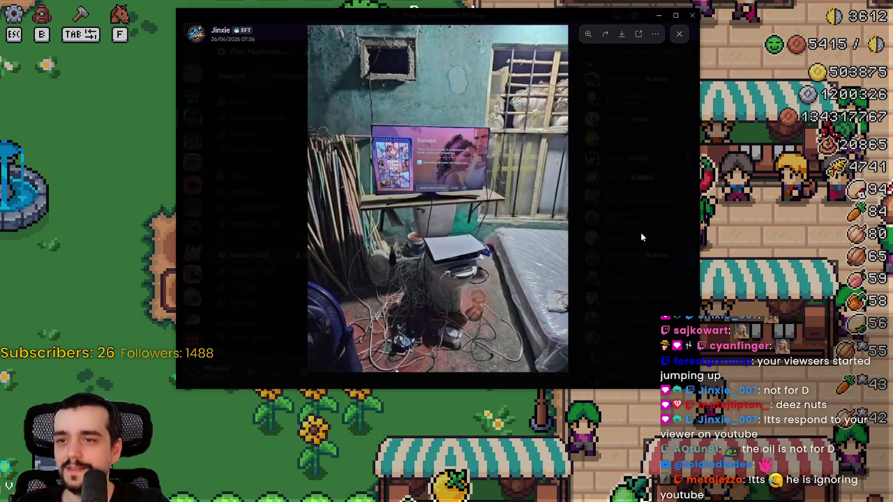
click(631, 249)
- View the 'monkey got me' game screenshot up close, zooming in and out
scroll(438, 273, up, 1)
scroll(439, 273, up, 10)
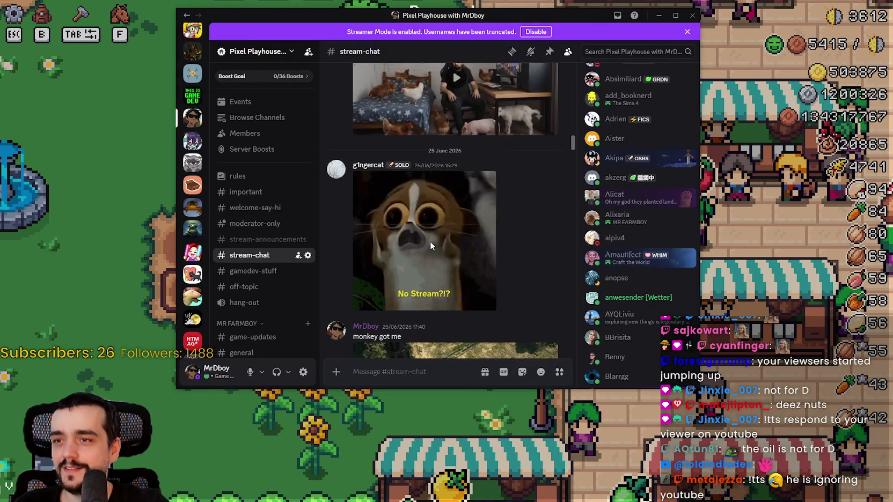
scroll(431, 243, down, 5)
click(456, 185)
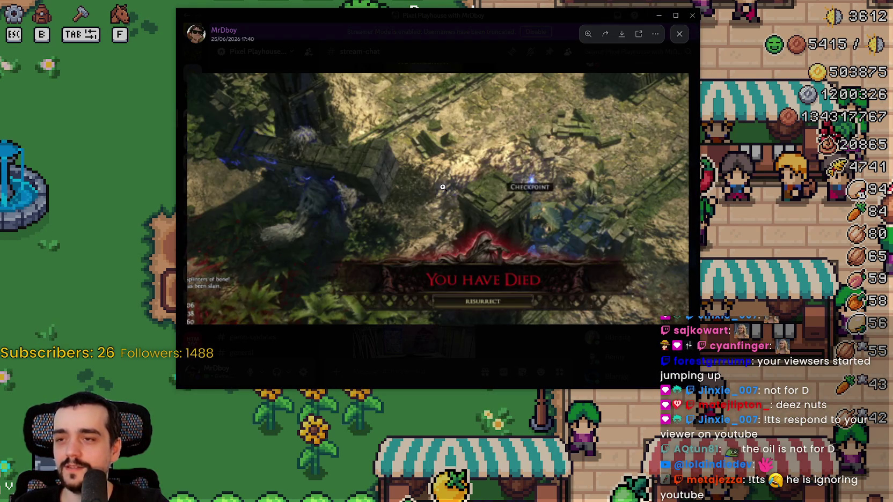
click(442, 187)
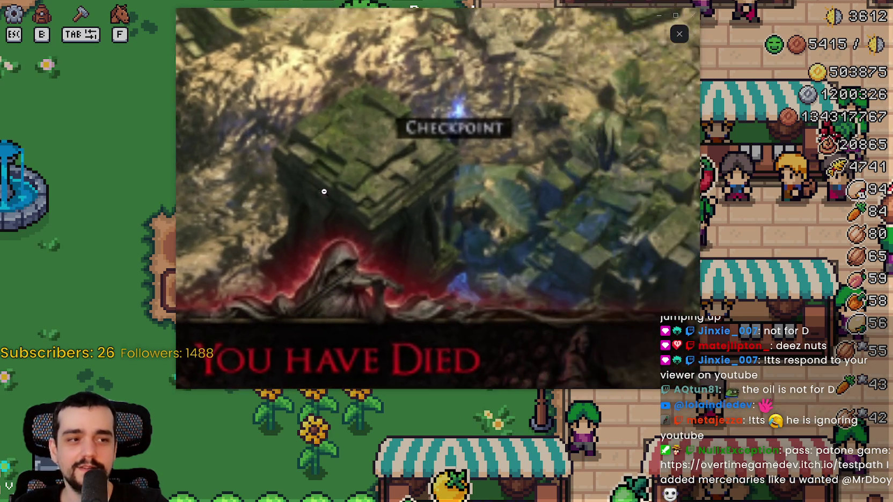
click(376, 185)
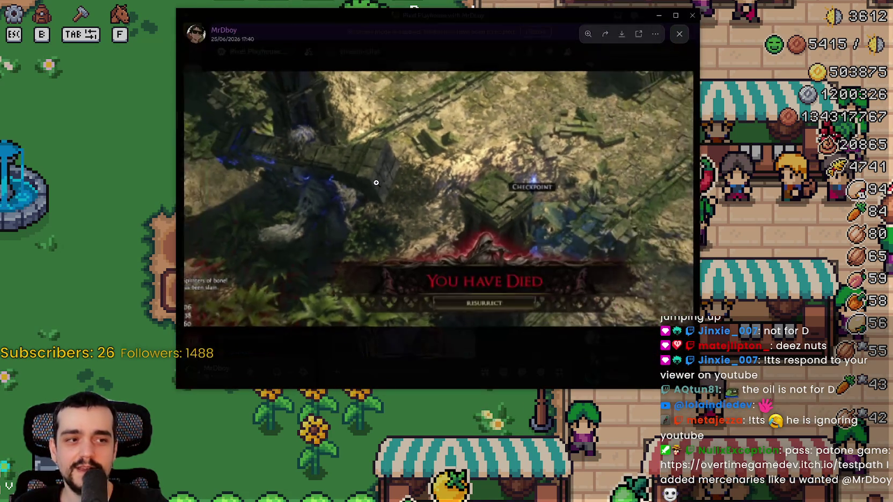
click(376, 182)
click(376, 181)
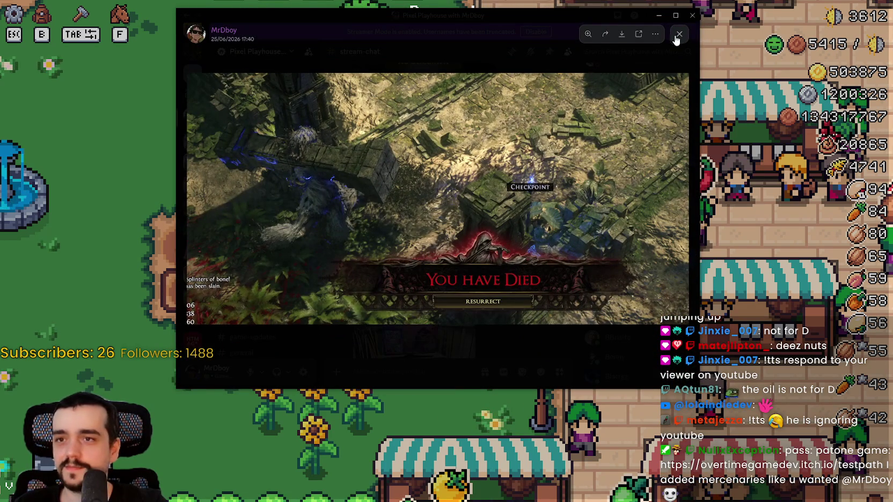
key(Escape)
- Maximize Discord and watch the chicken video full screen
scroll(518, 277, up, 10)
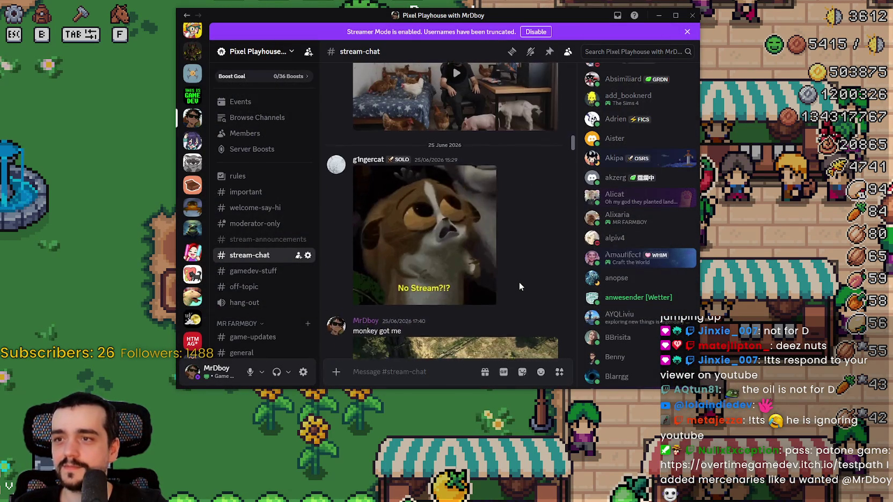
scroll(518, 279, up, 3)
key(super+Up)
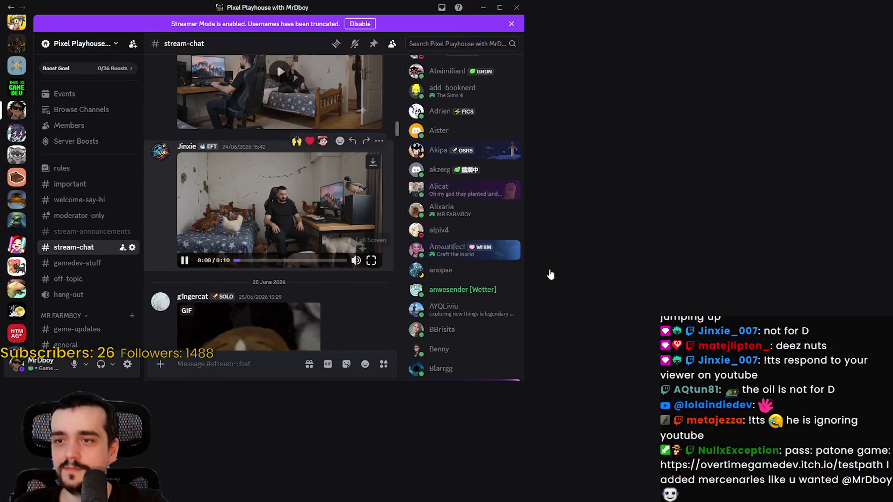
double_click(304, 224)
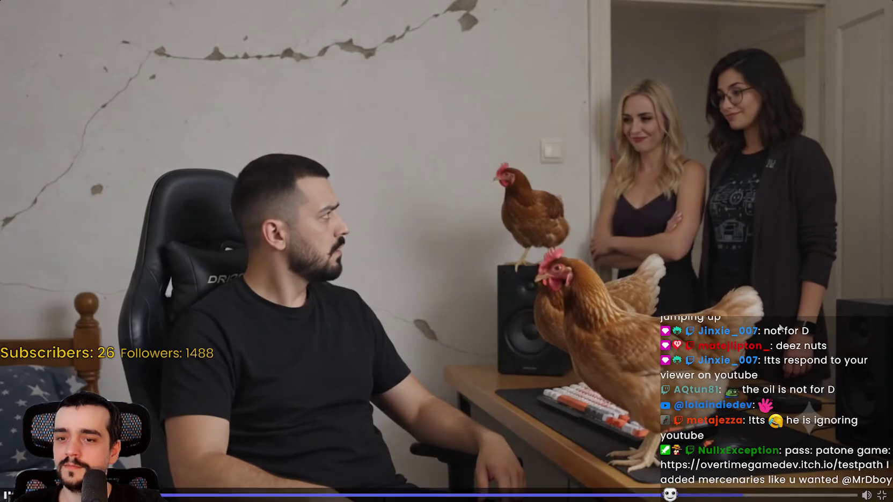
click(736, 326)
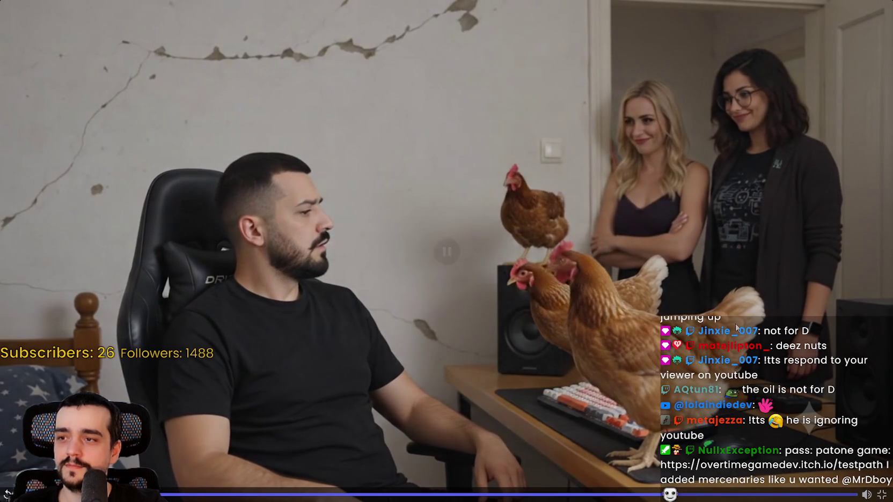
click(880, 495)
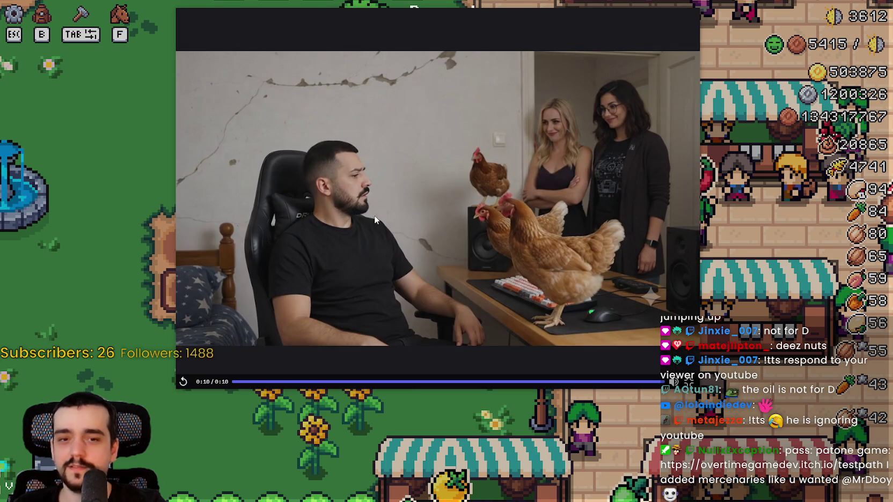
key(Escape)
- Watch the cracked-wall video full screen and close it back to the chat
scroll(524, 242, up, 3)
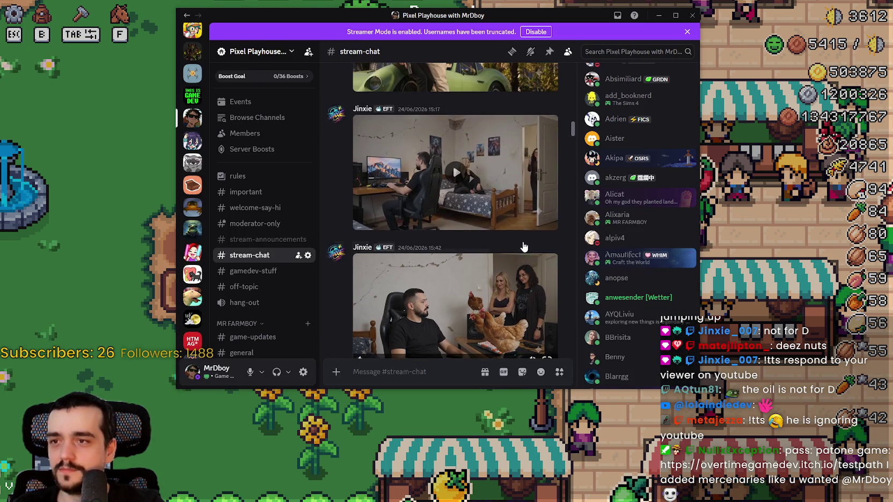
click(521, 174)
scroll(495, 244, up, 1)
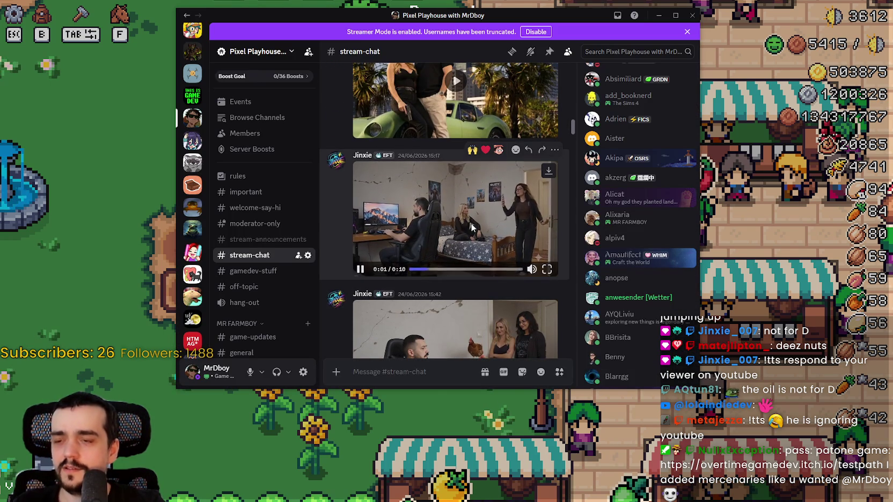
click(546, 268)
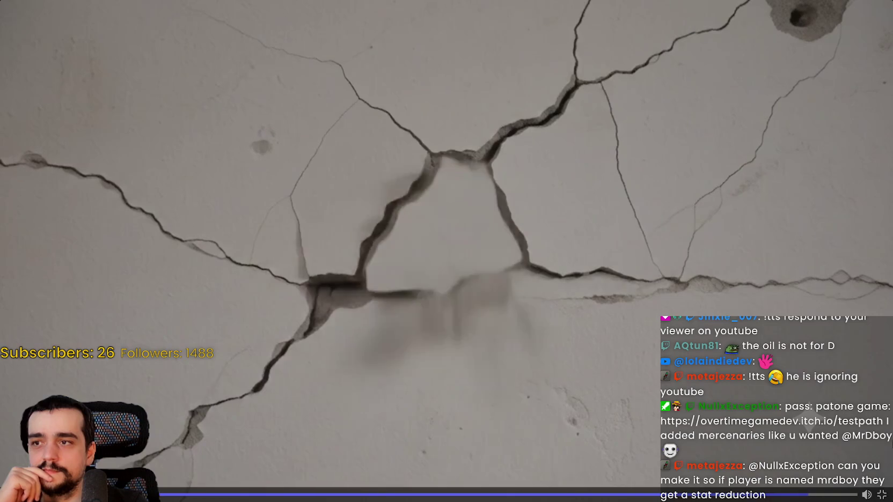
click(881, 494)
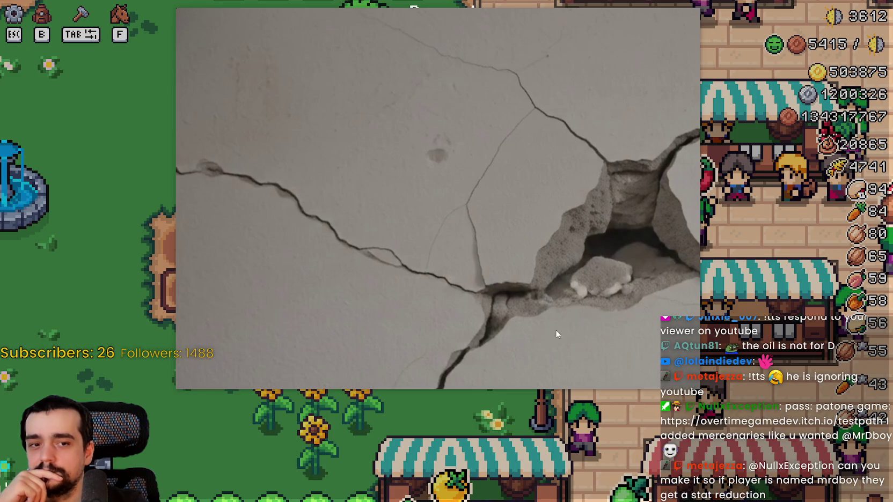
key(Escape)
- Watch the palm-tree car clip full screen, then scroll up to the 'gta baby' post
scroll(495, 216, up, 3)
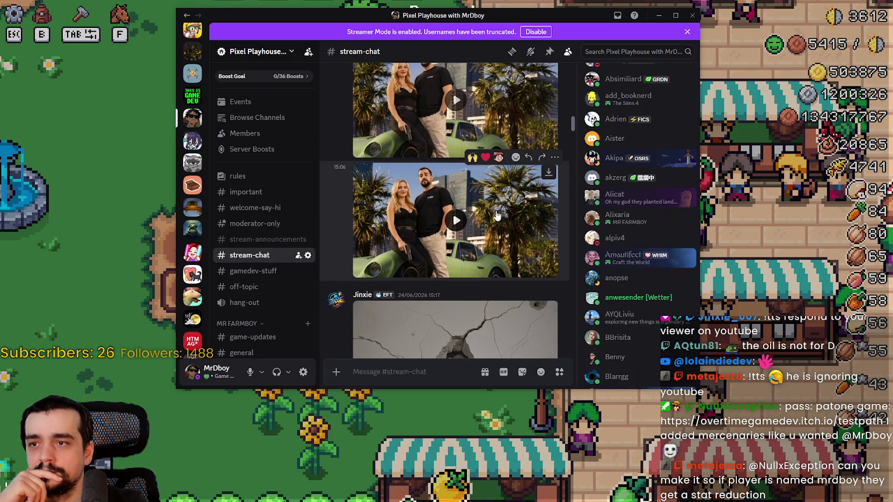
key(super+Up)
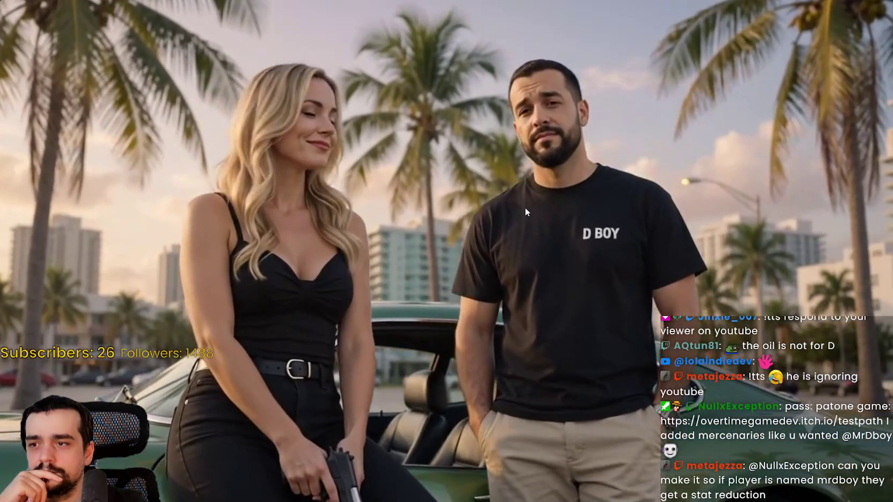
mouse_move(535, 249)
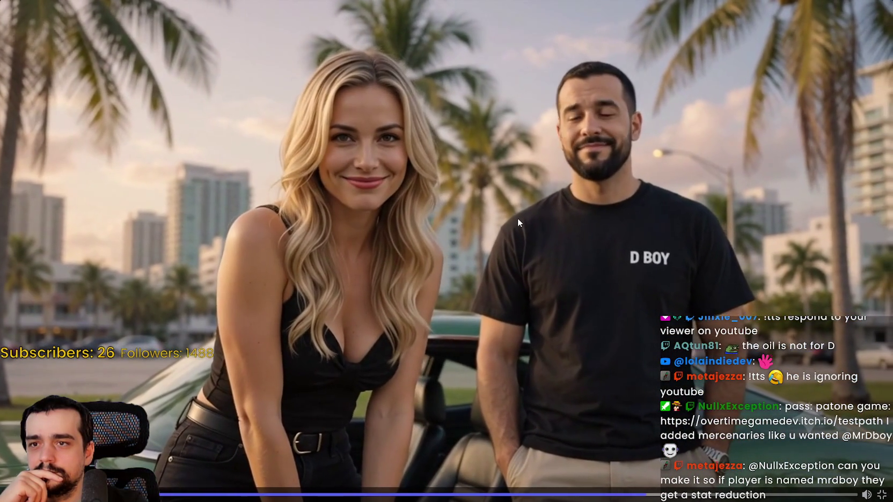
key(Escape)
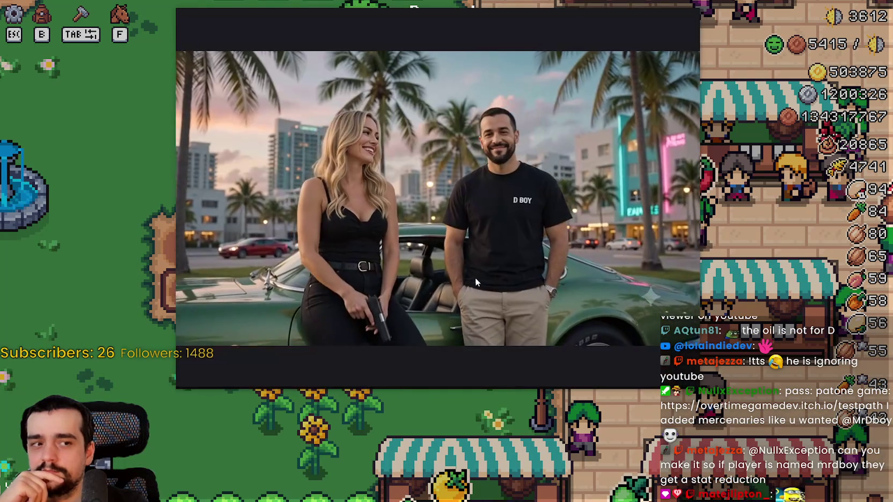
key(Escape)
scroll(499, 285, up, 10)
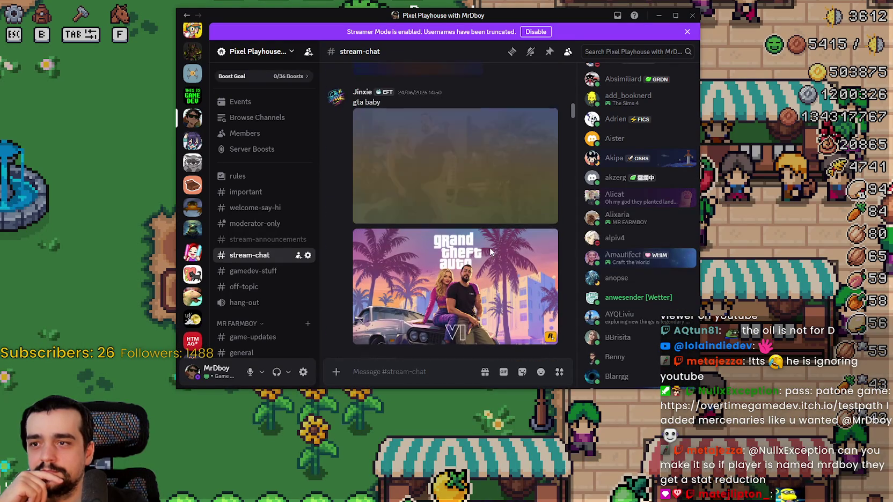
click(547, 214)
click(466, 44)
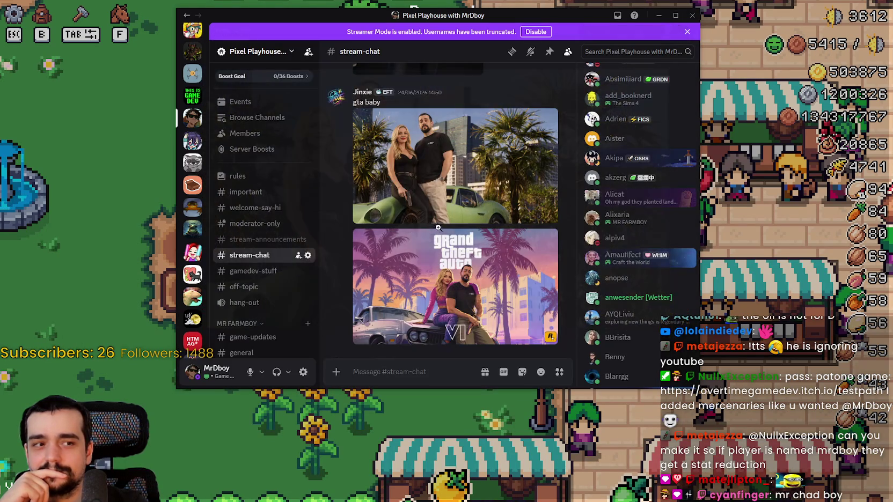
click(483, 277)
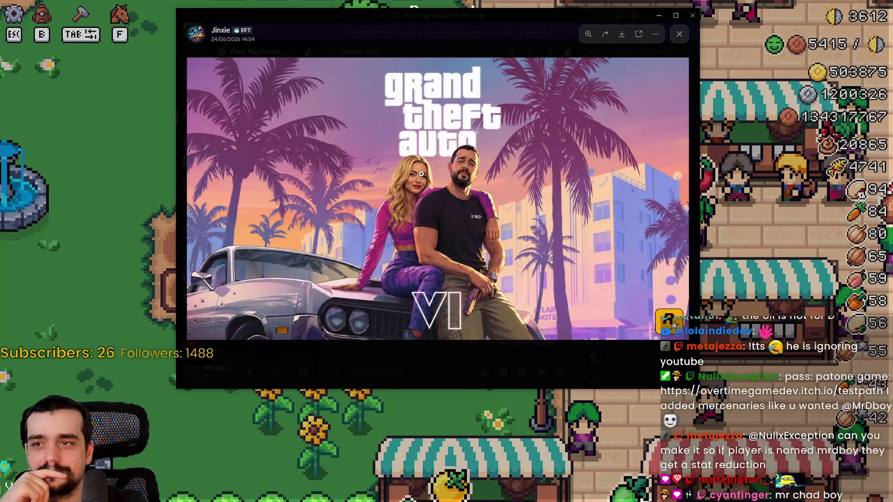
click(677, 18)
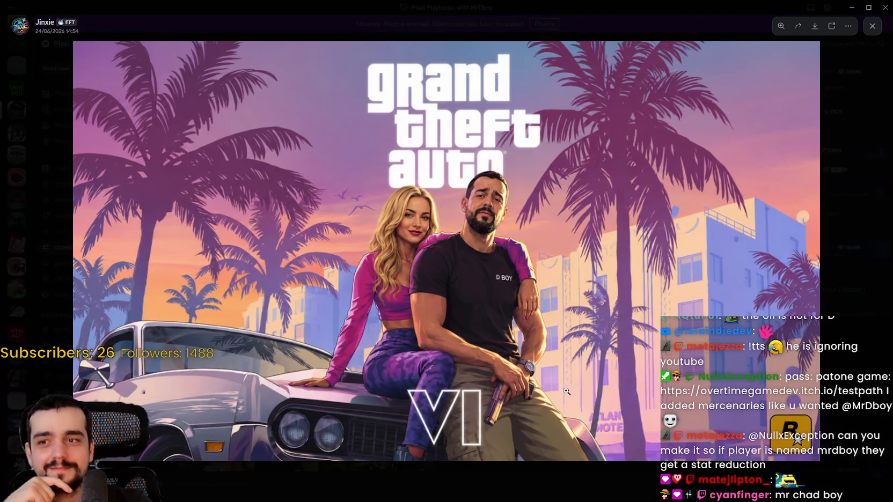
click(482, 366)
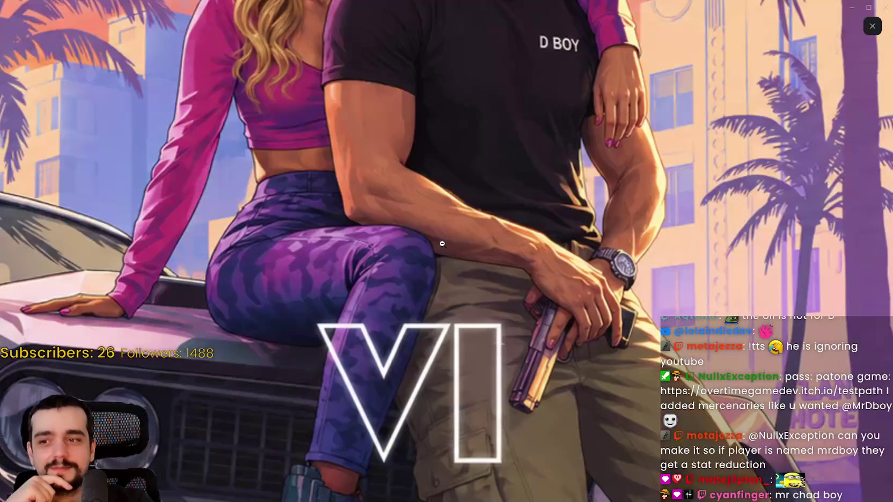
click(503, 209)
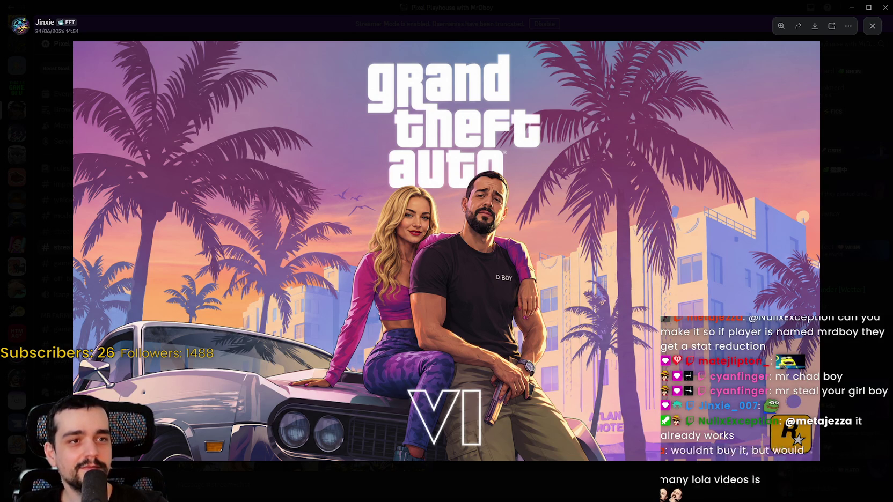
key(alt+Tab)
drag(604, 140, 542, 24)
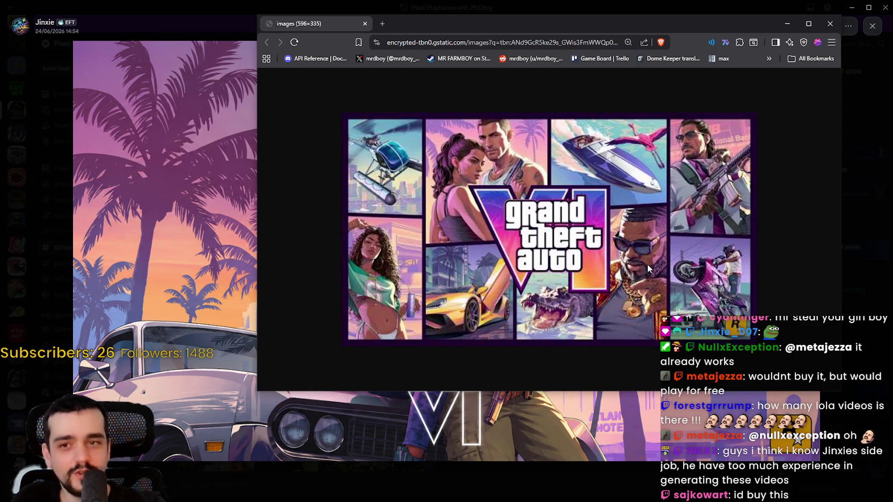
mouse_move(627, 27)
mouse_down()
mouse_move(568, 501)
mouse_move(621, 65)
mouse_move(568, 499)
mouse_move(632, 64)
mouse_move(574, 500)
mouse_up()
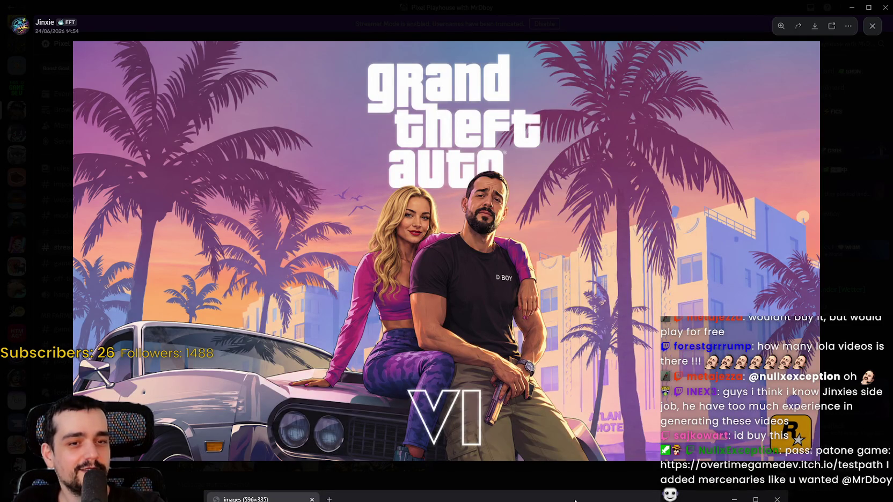
mouse_move(574, 497)
mouse_down()
mouse_move(577, 8)
mouse_move(601, 501)
mouse_move(615, 493)
mouse_move(668, 56)
mouse_up()
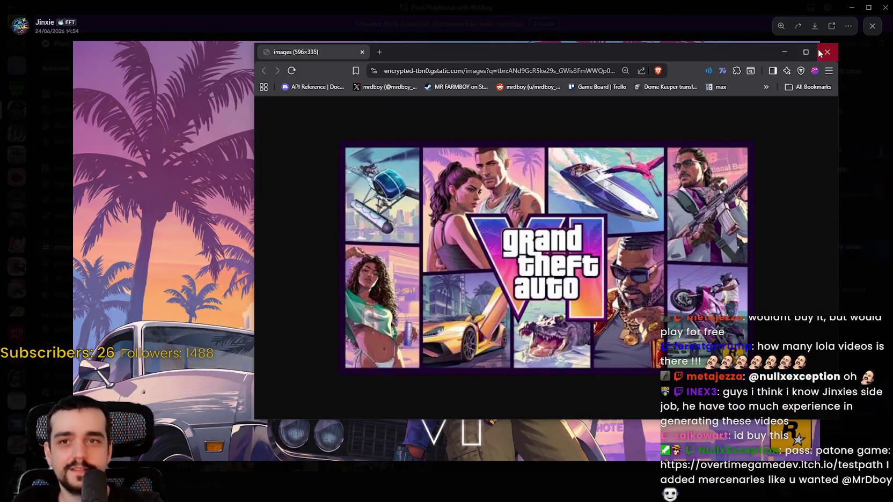
click(826, 52)
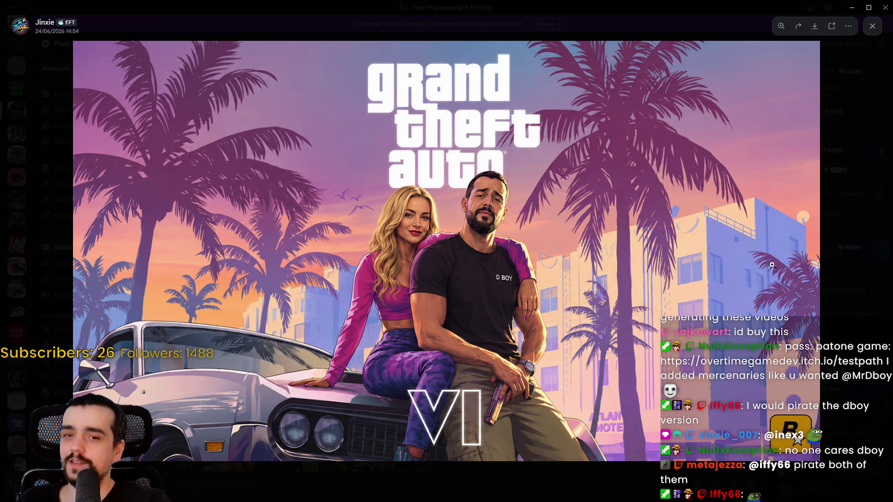
- Close the GTA VI image and watch the Starting Soon video full screen
click(842, 247)
scroll(492, 308, up, 4)
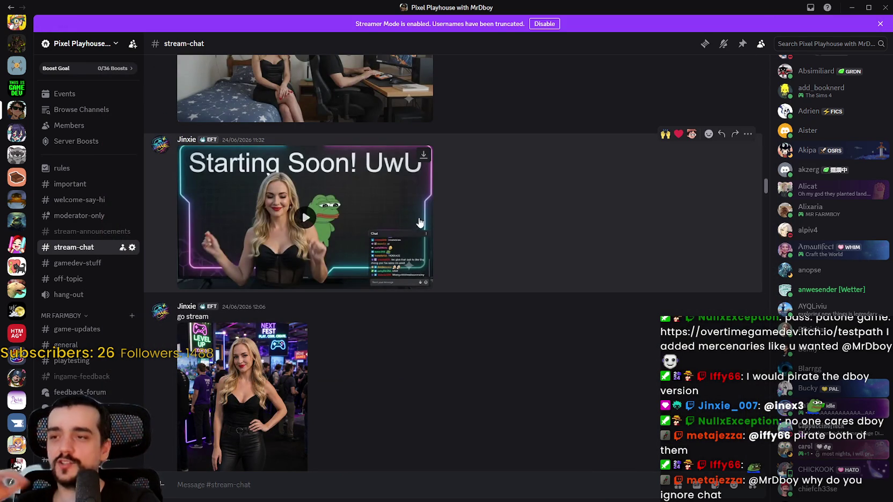
scroll(405, 253, up, 1)
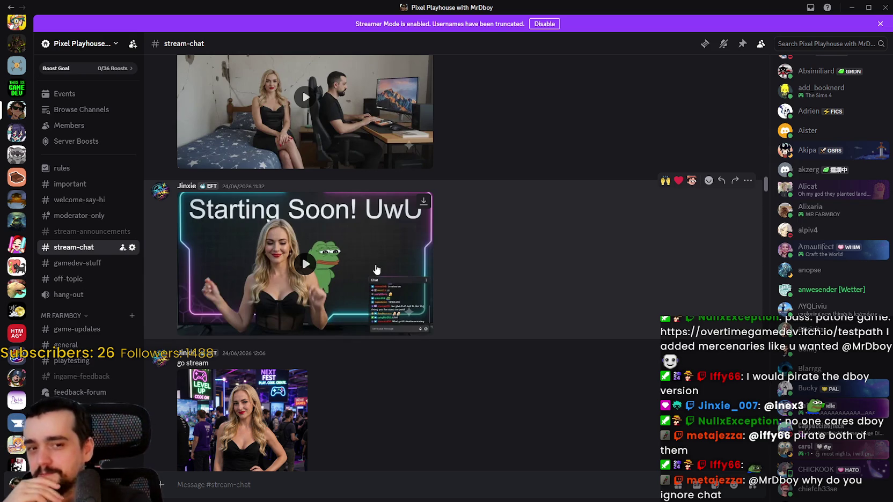
click(376, 269)
click(421, 328)
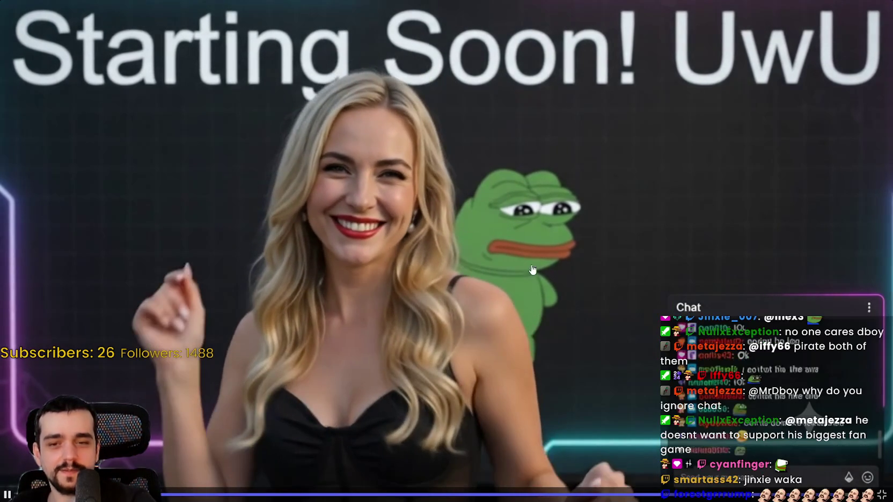
key(Escape)
- Watch the cracked-wall bedroom video full screen to its end
scroll(461, 265, up, 10)
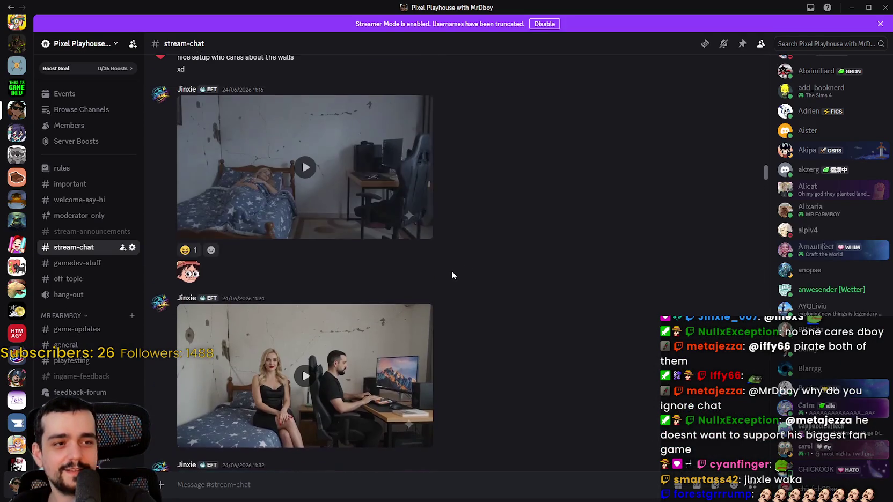
scroll(543, 360, up, 7)
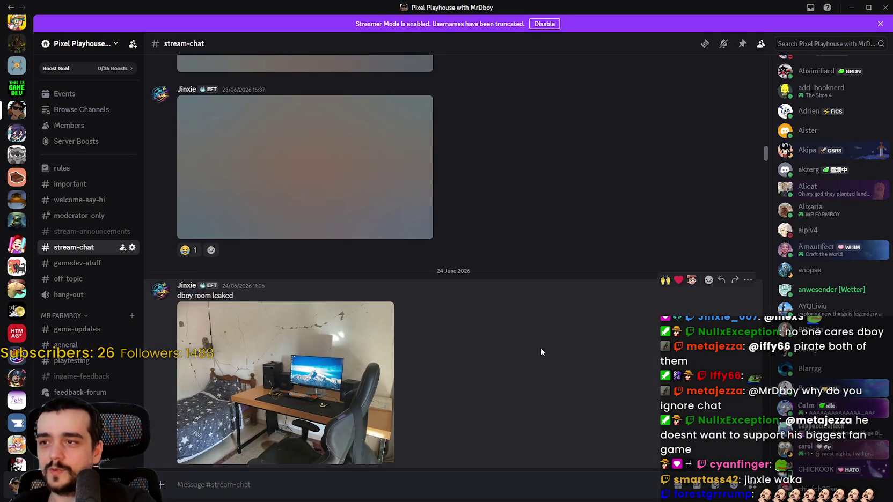
scroll(519, 339, down, 6)
scroll(519, 340, down, 2)
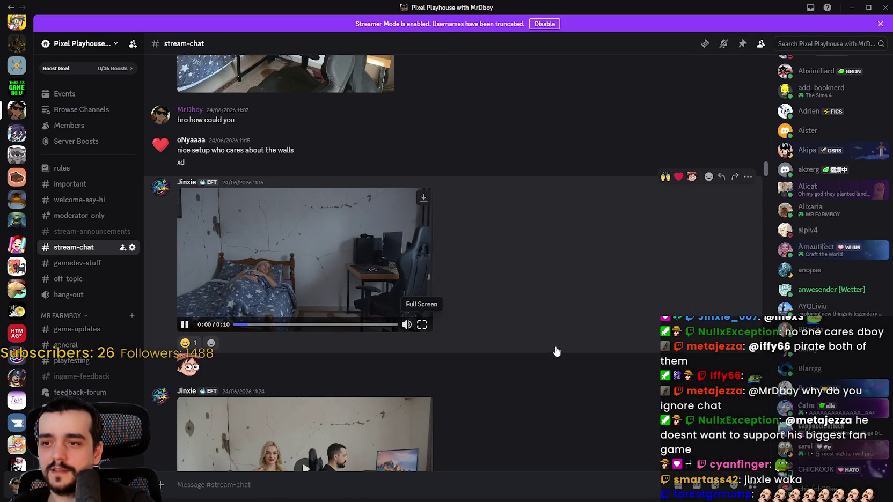
click(421, 324)
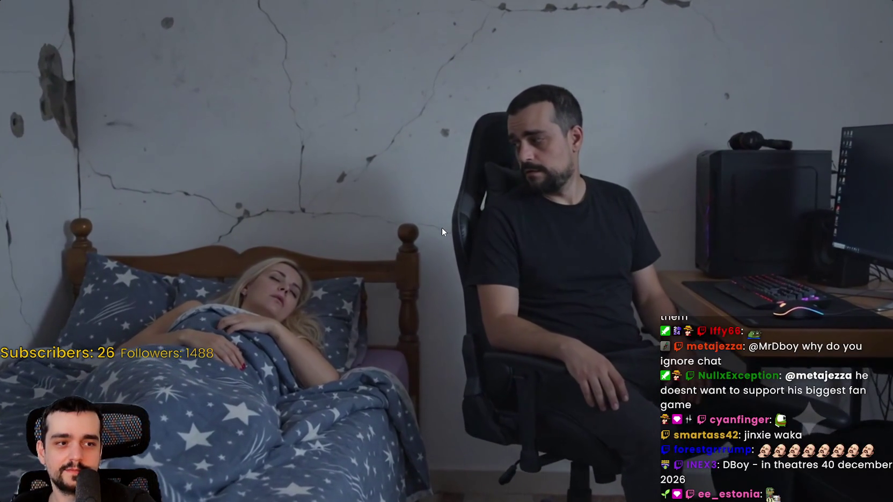
mouse_move(454, 204)
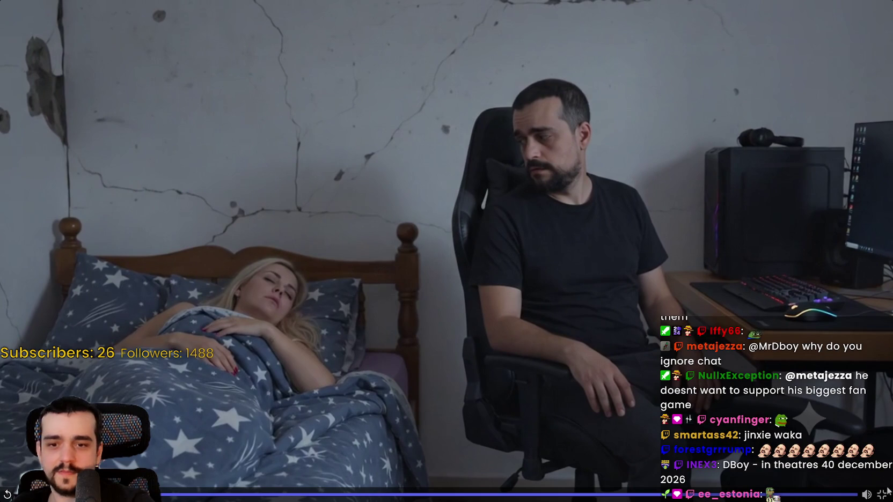
key(Escape)
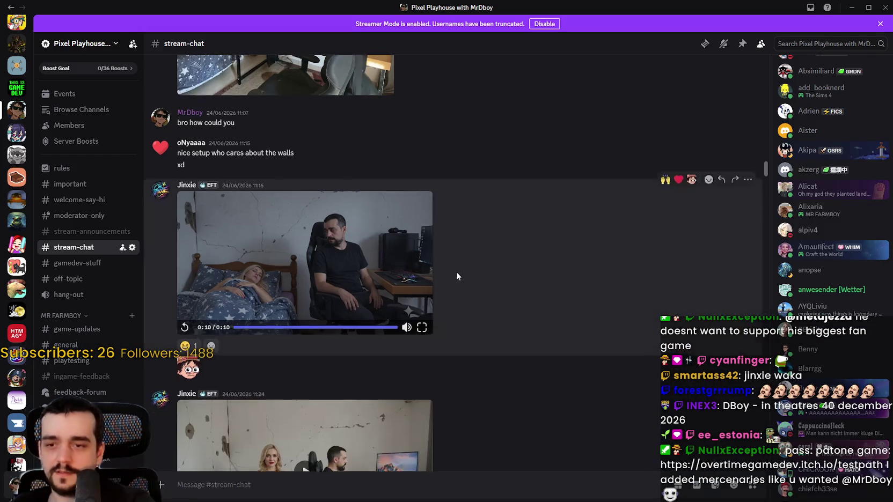
- Watch the poolside video and the woman-holding-oil video full screen
scroll(469, 315, up, 8)
scroll(469, 303, up, 4)
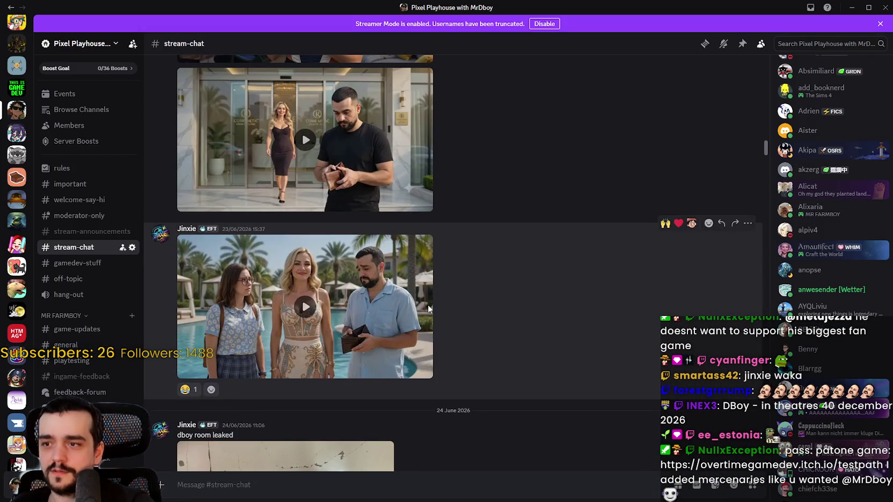
click(424, 346)
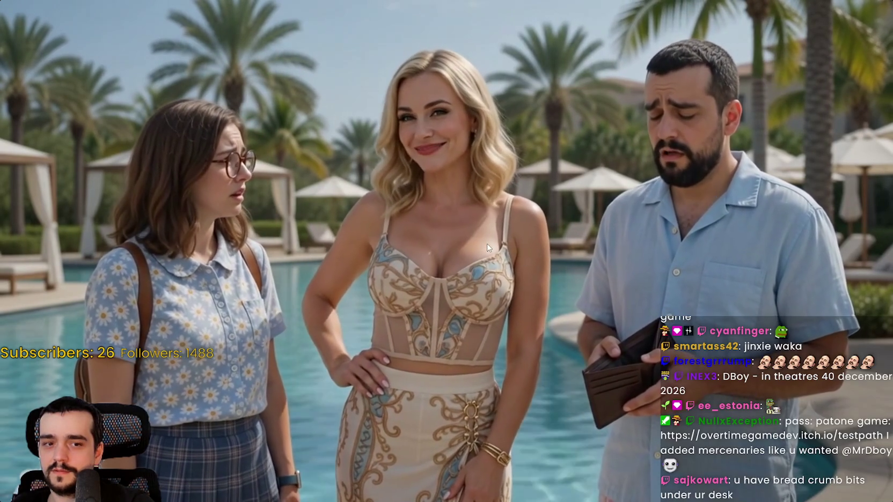
mouse_move(866, 494)
key(Escape)
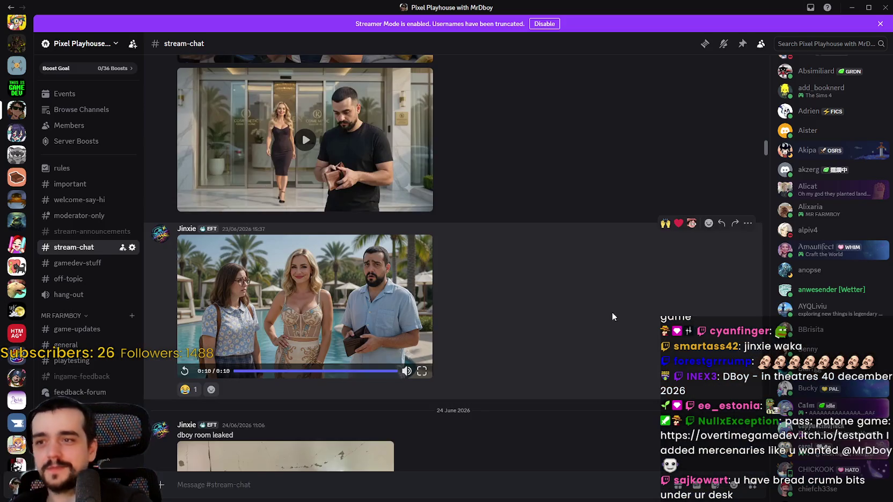
scroll(534, 339, up, 6)
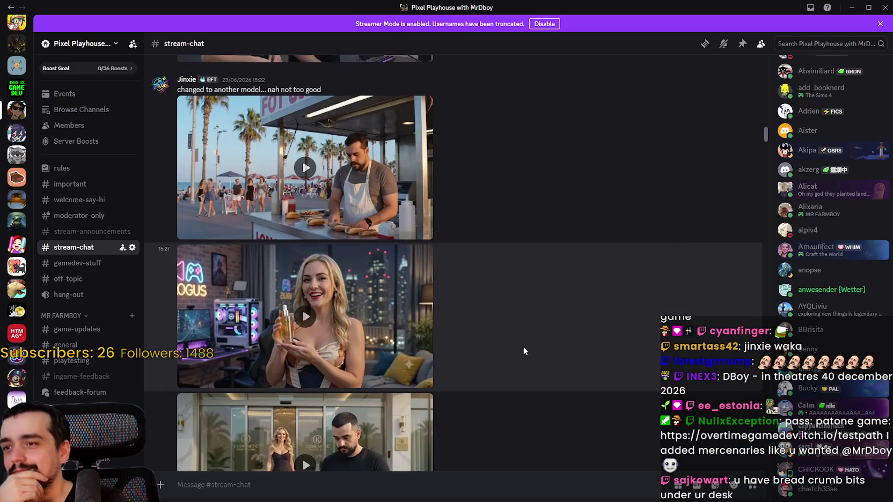
click(370, 365)
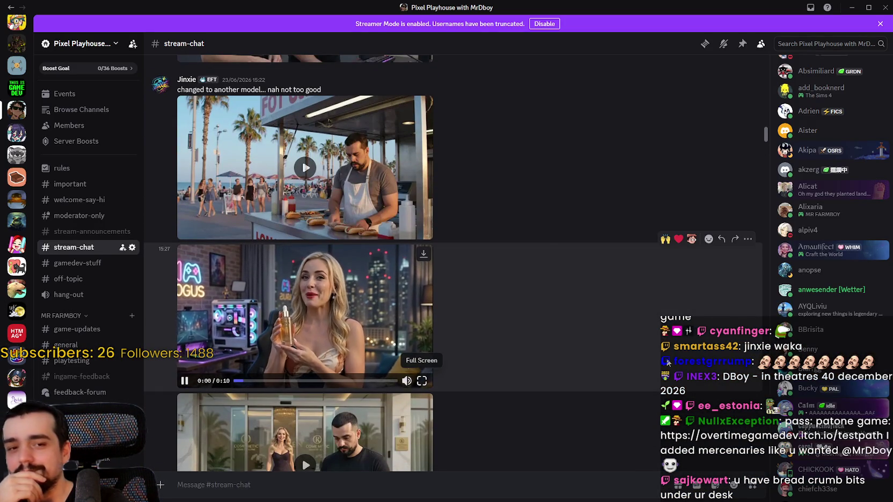
click(421, 380)
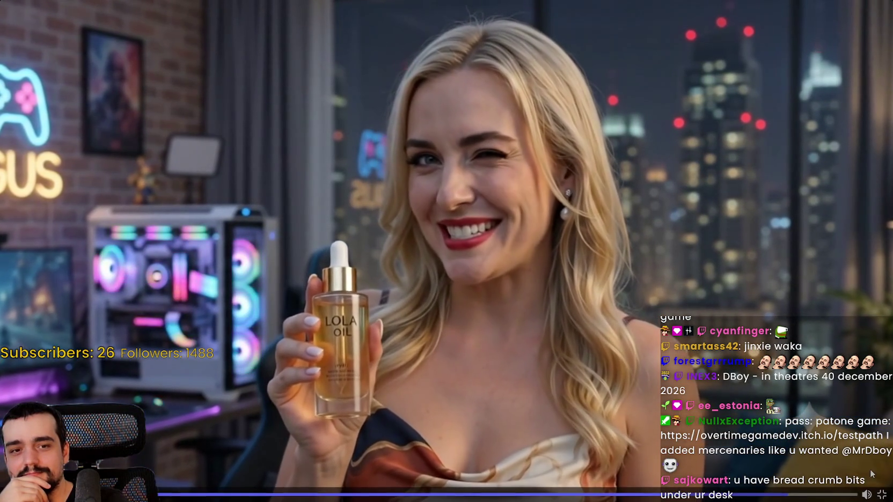
key(Escape)
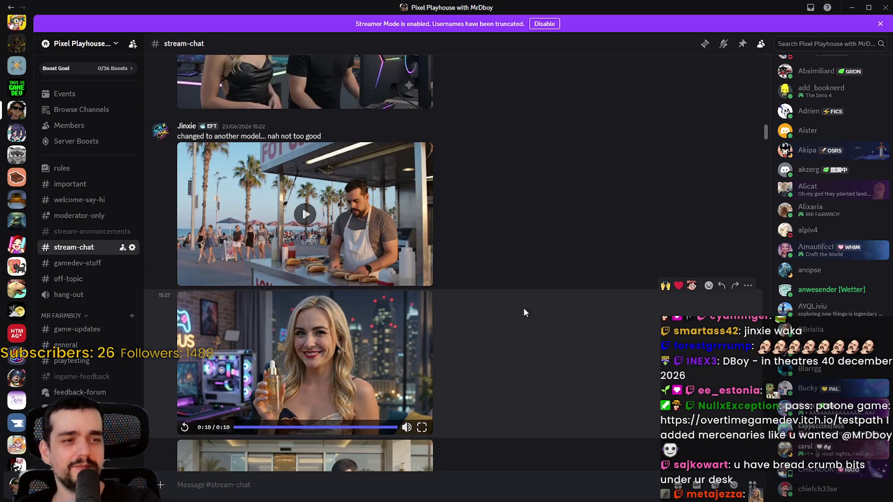
- Minimize Discord to bring back the paused Mr Farmboy game
scroll(545, 303, up, 3)
scroll(355, 306, up, 10)
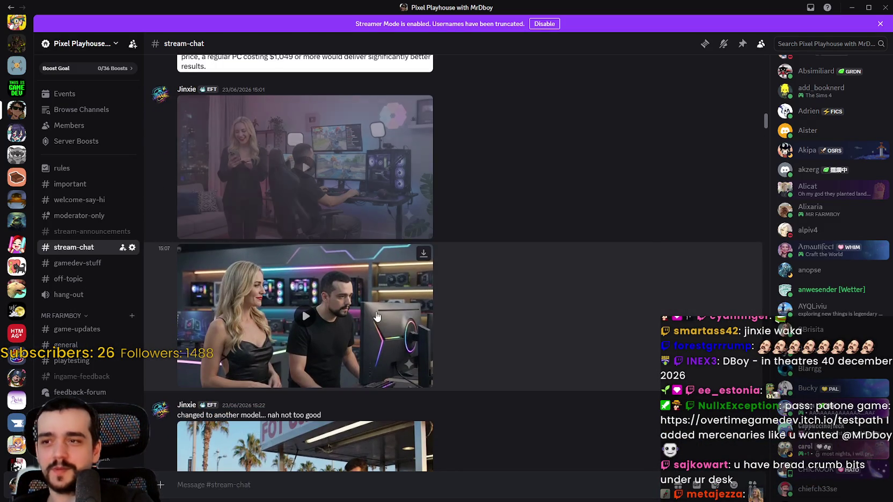
scroll(350, 304, up, 3)
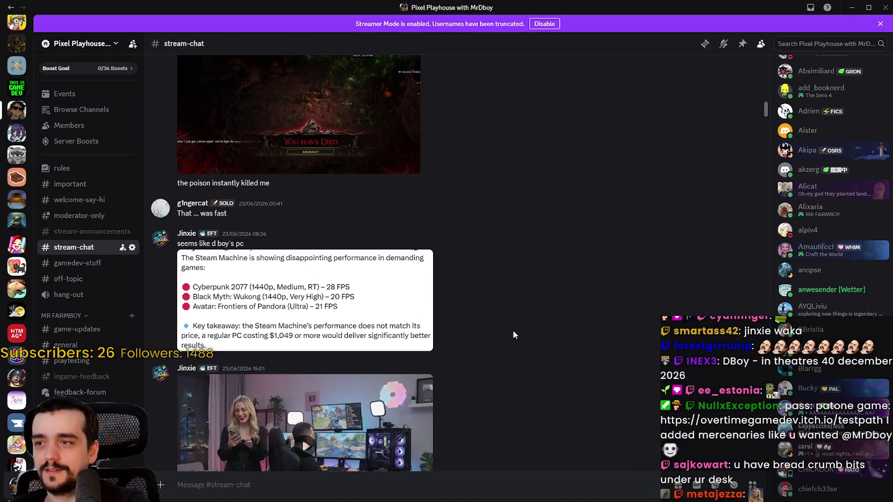
scroll(514, 333, up, 3)
click(863, 9)
key(alt+Tab)
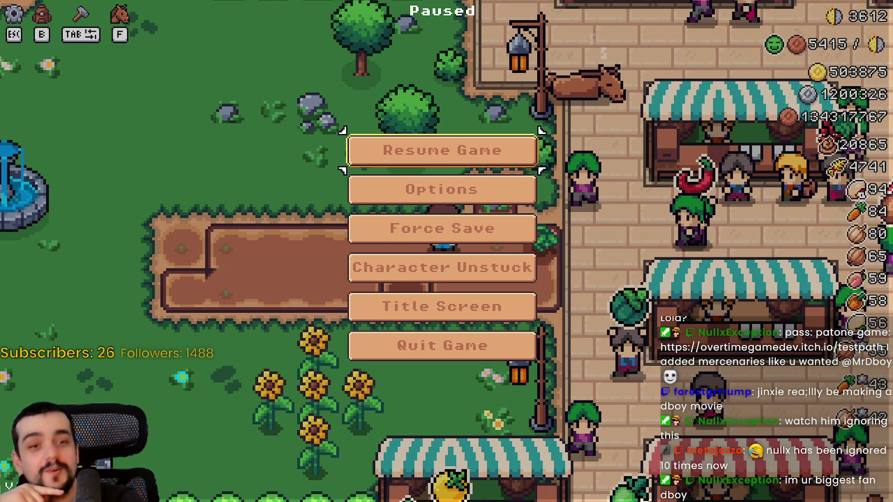
- Resume Mr Farmboy and walk the farmer around the tomato plot, glancing at the inventory
click(398, 144)
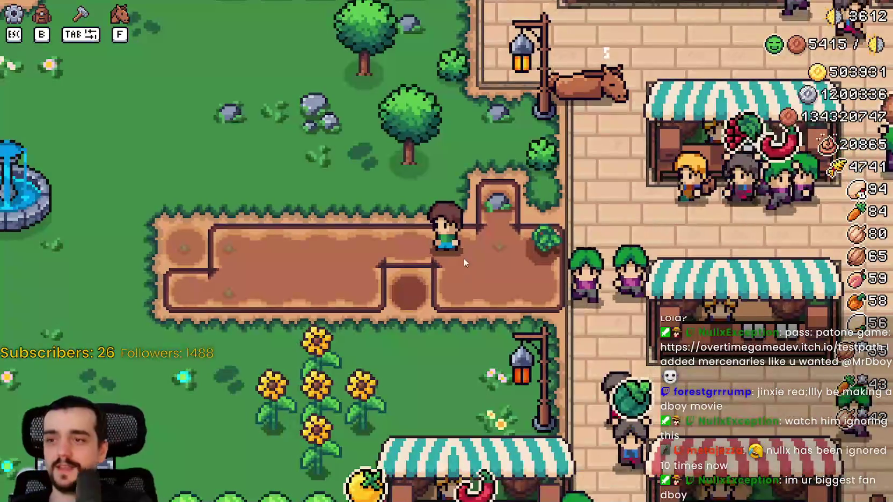
key(d)
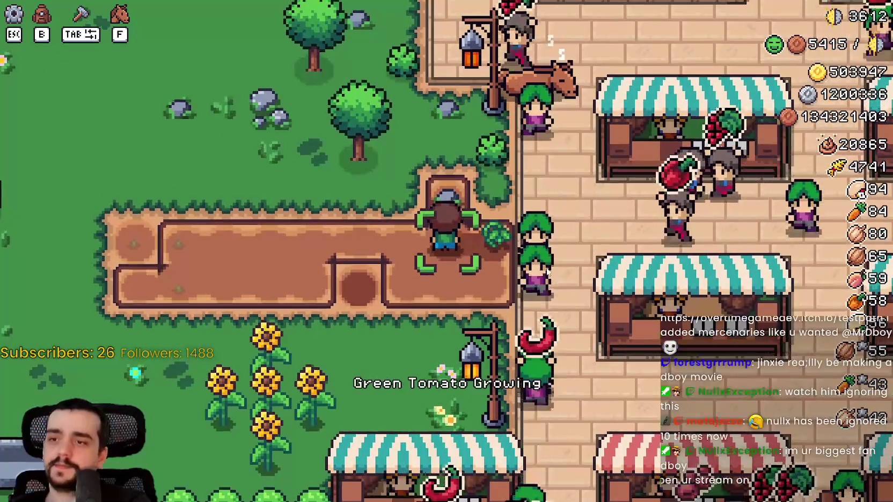
key(a)
scroll(530, 286, down, 3)
scroll(527, 276, up, 3)
scroll(527, 279, up, 3)
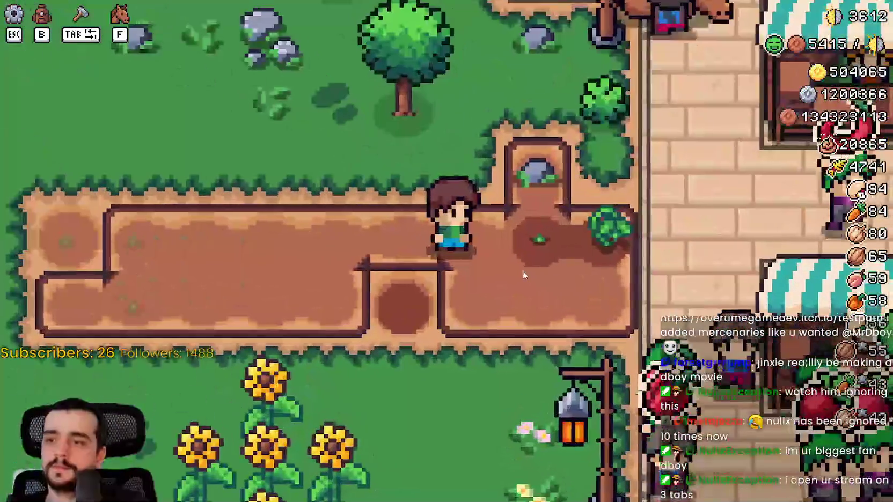
key(b)
key(b)
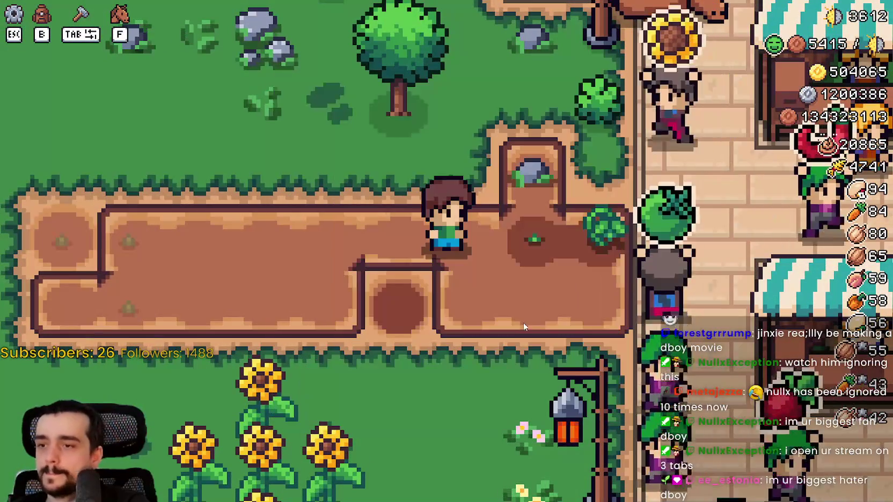
key(d)
scroll(528, 312, down, 2)
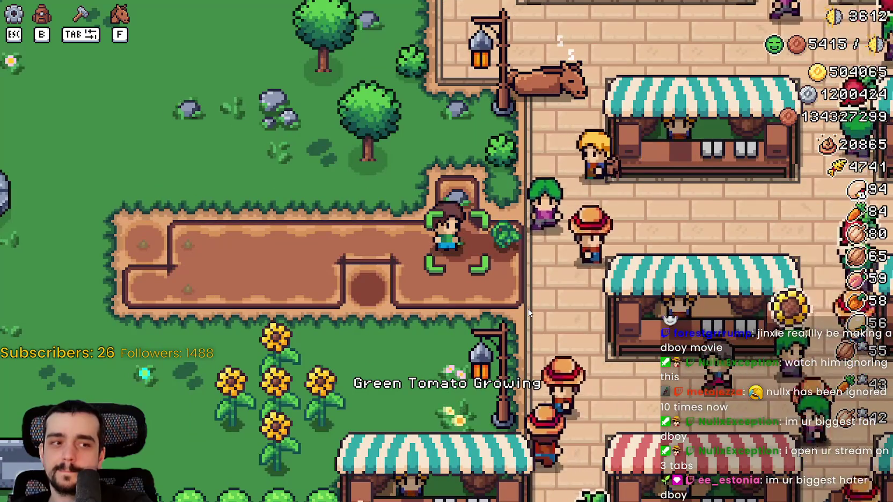
scroll(477, 277, up, 1)
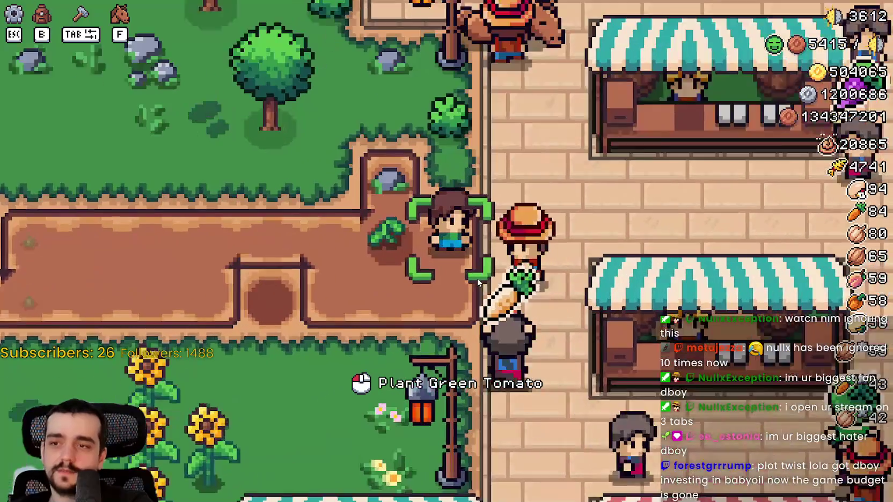
scroll(477, 277, up, 1)
scroll(477, 277, down, 3)
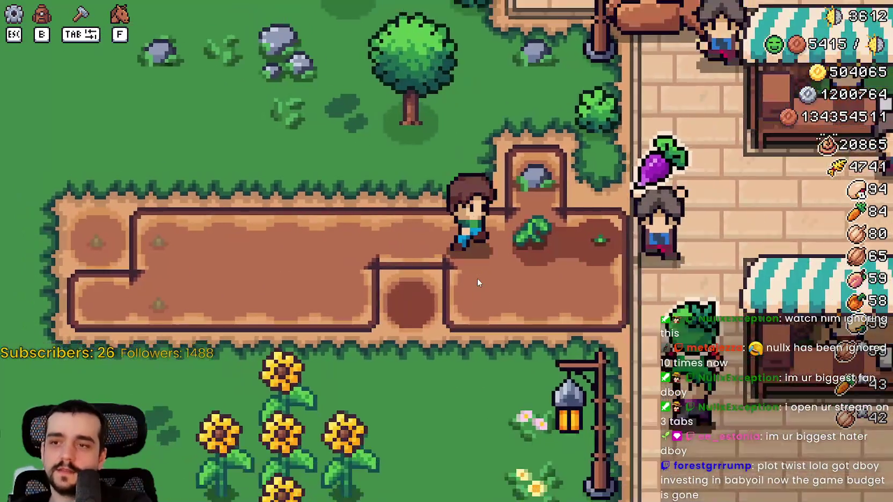
scroll(476, 276, up, 2)
scroll(474, 274, down, 2)
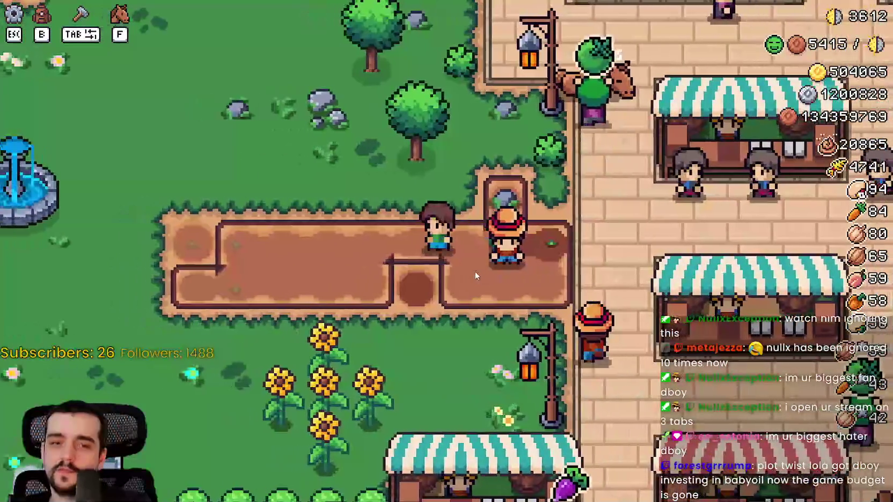
scroll(473, 270, up, 4)
scroll(472, 270, down, 1)
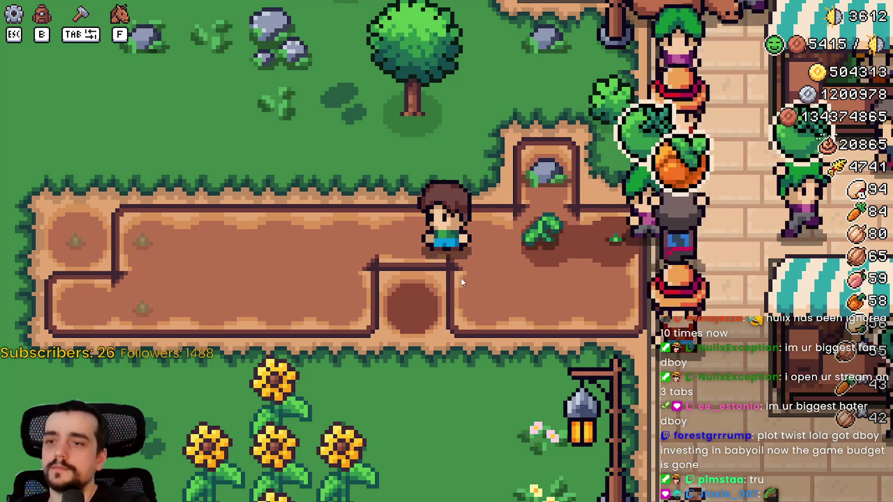
- Walk along the field to the grown green tomato and harvest it
key(d)
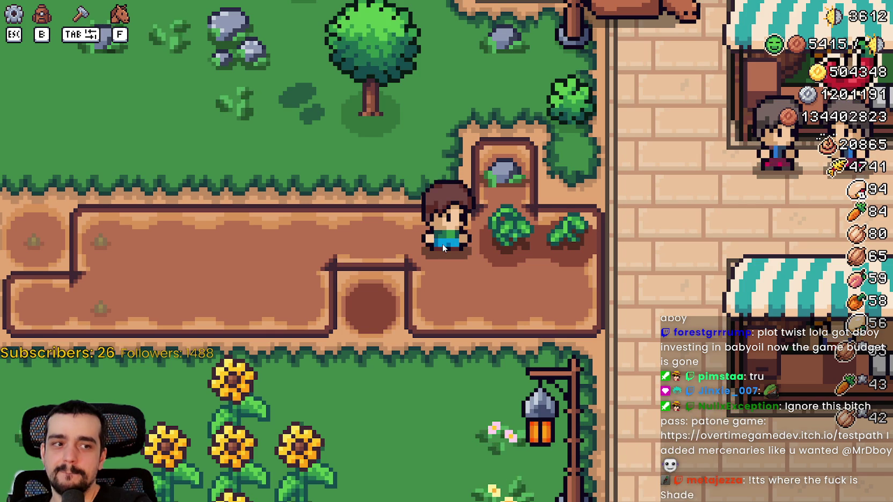
key(a)
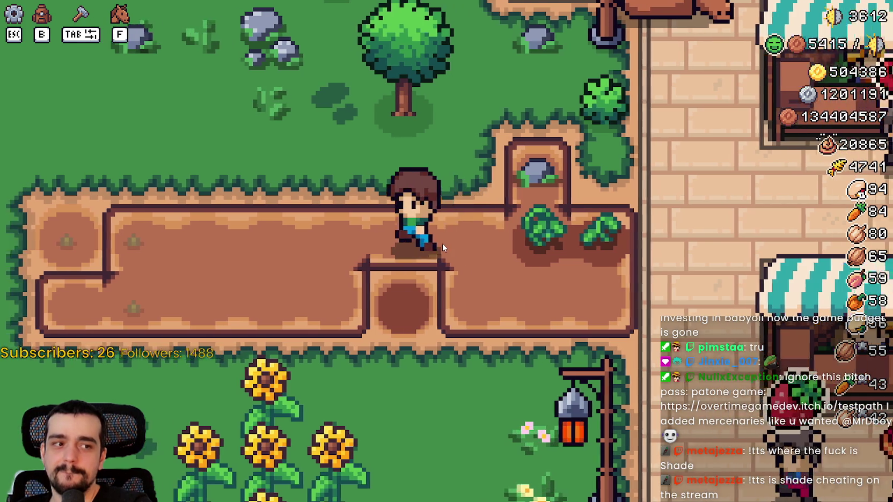
key(d)
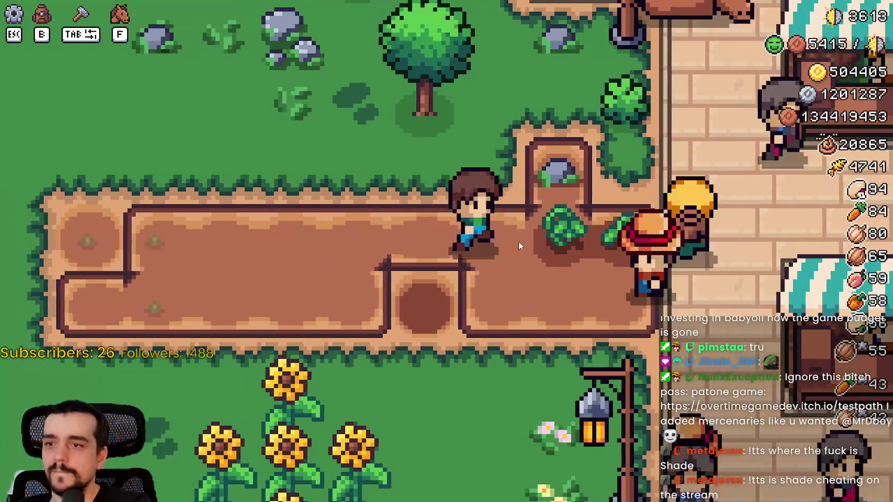
key(a)
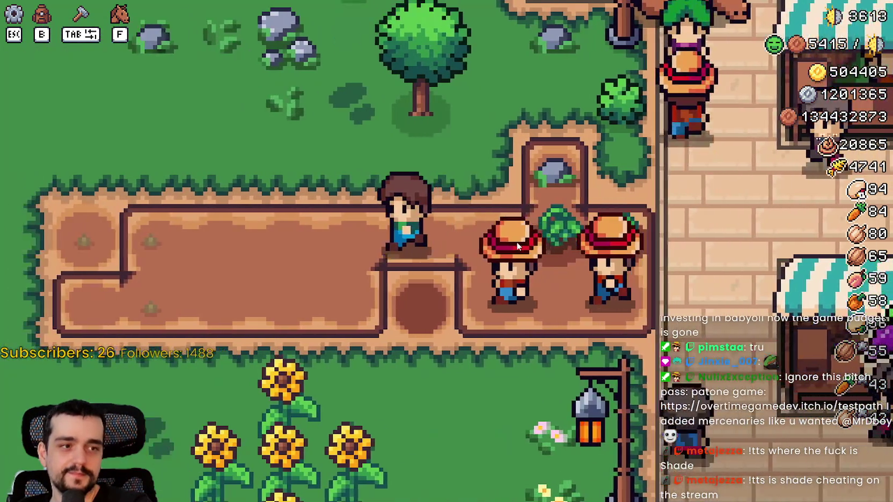
key(d)
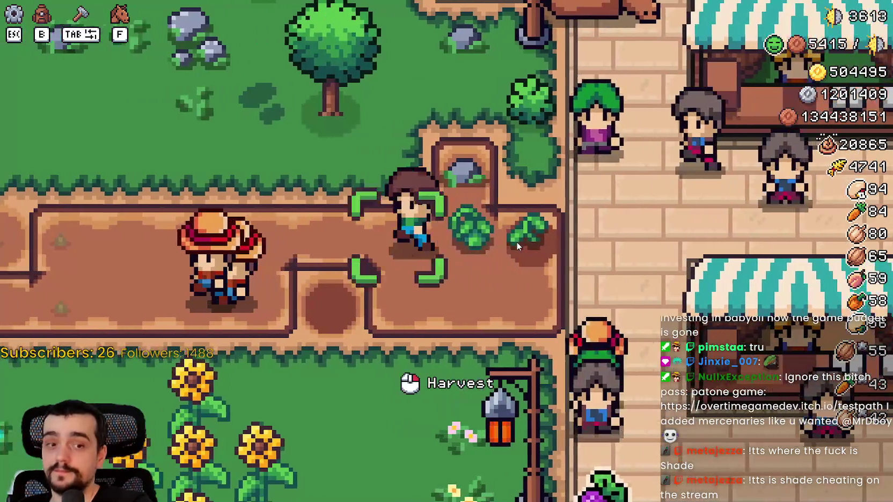
key(Tab)
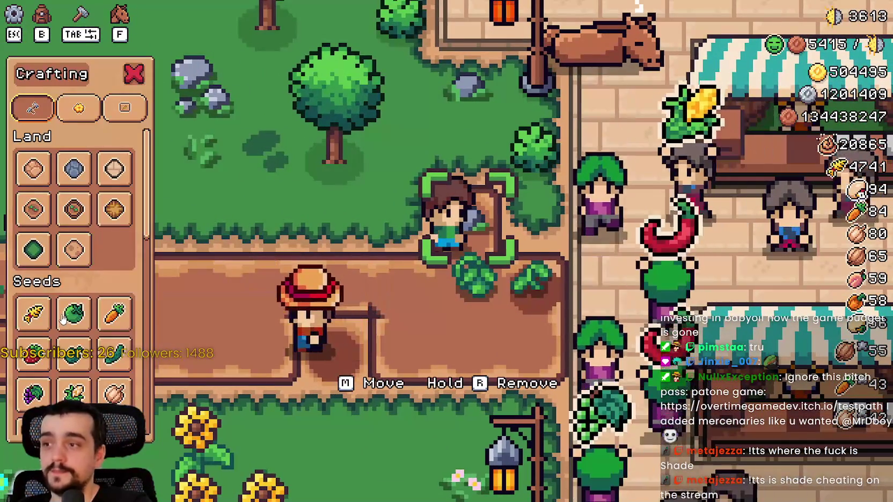
key(Tab)
key(s)
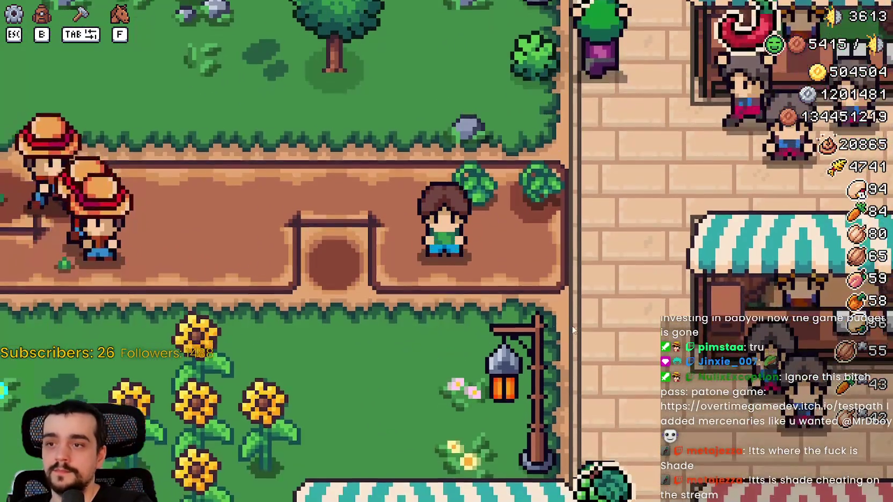
key(b)
key(b)
click(576, 326)
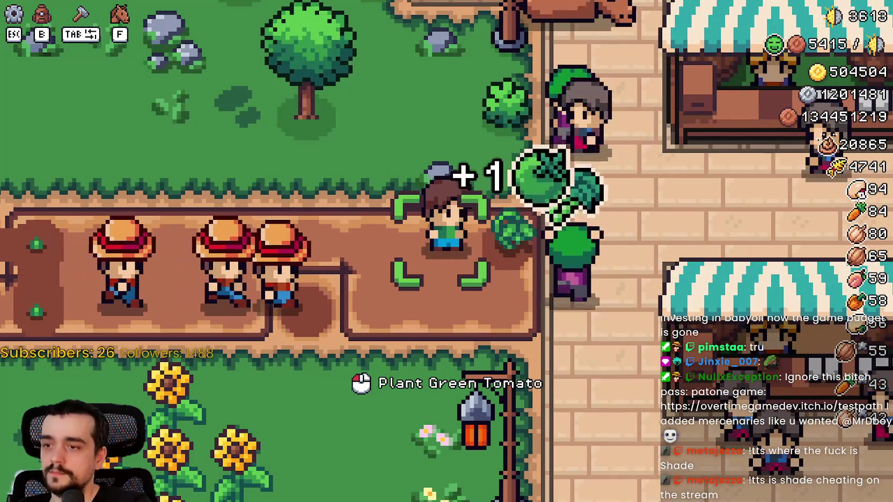
key(b)
key(b)
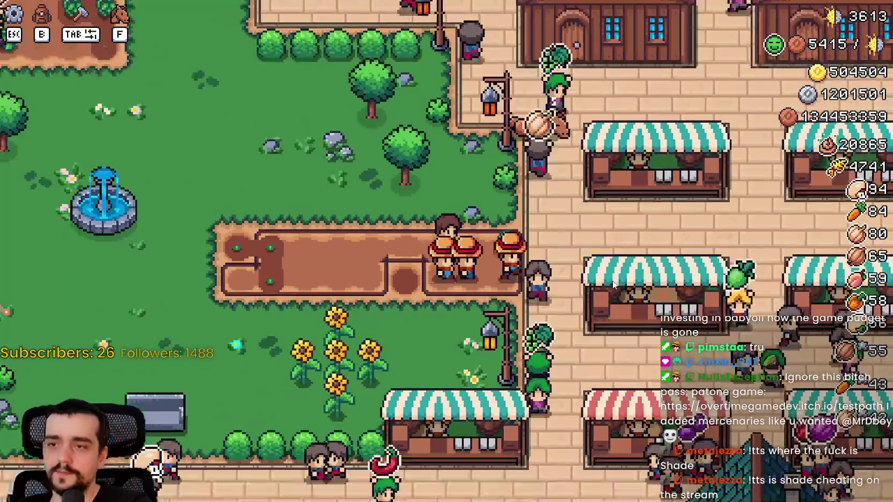
- Choose Farm Tile in Crafting, place tiles beside the field, then pause the game
key(Tab)
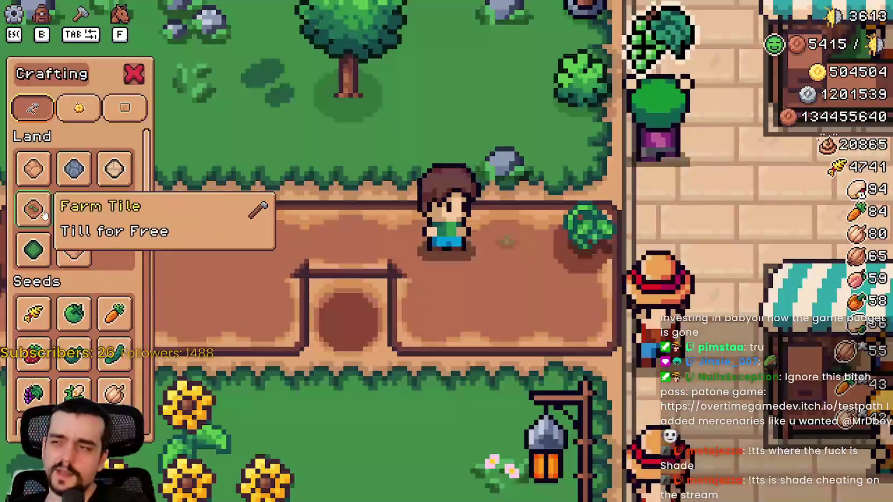
click(73, 209)
key(d)
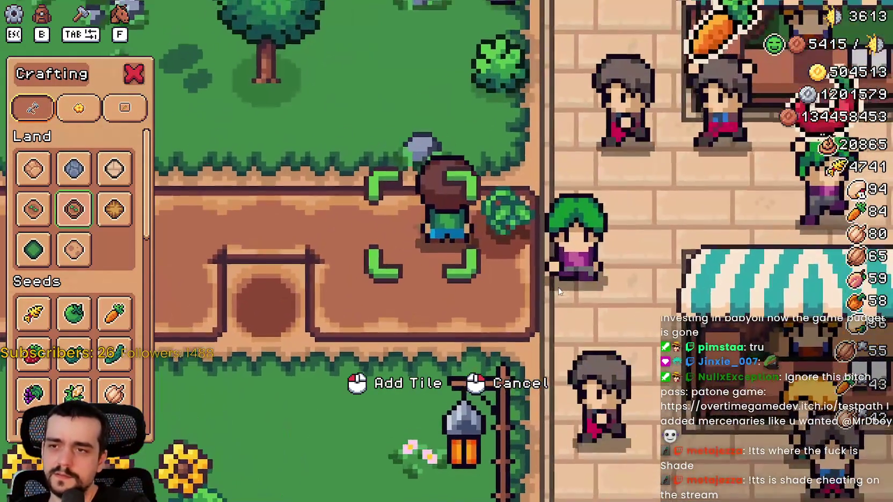
key(a)
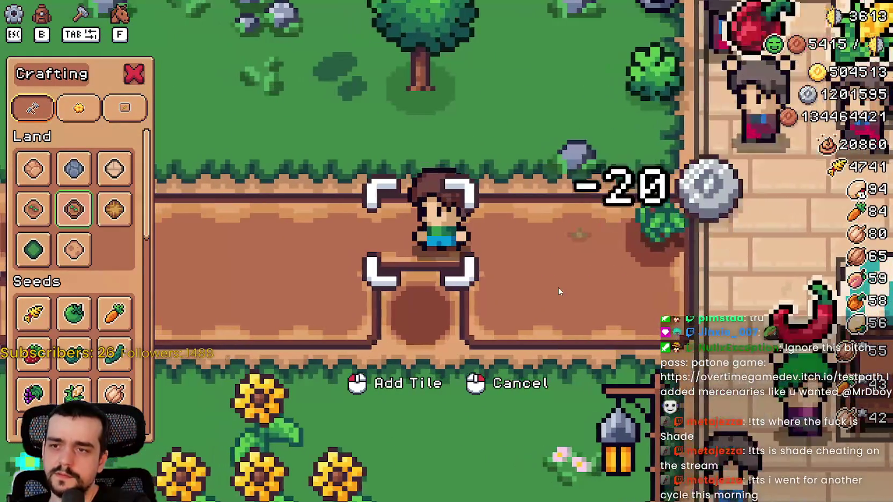
key(d)
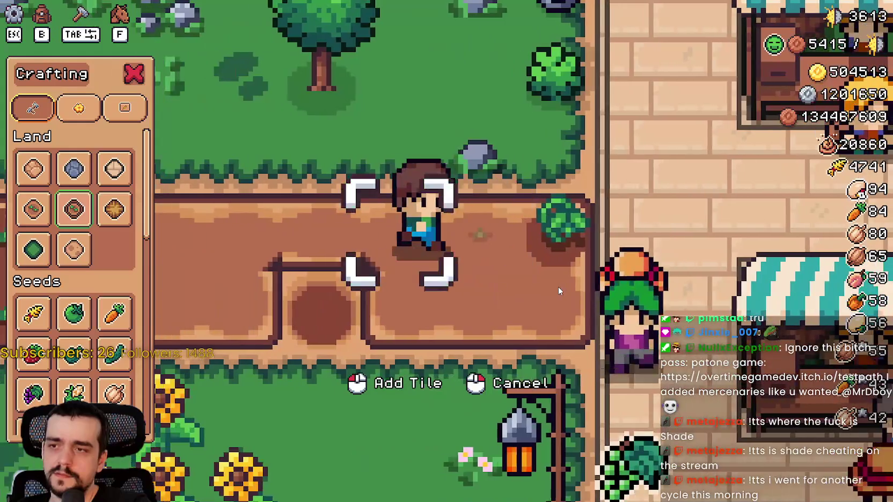
key(d)
key(a)
key(d)
key(d)
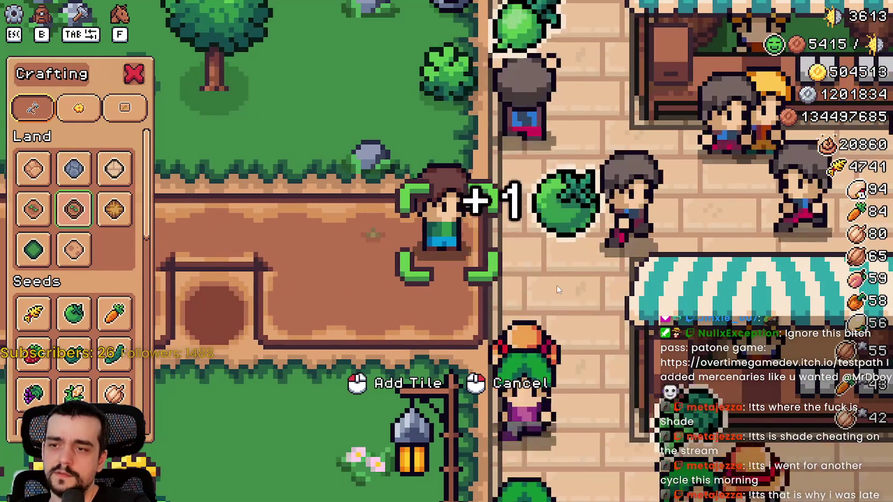
key(a)
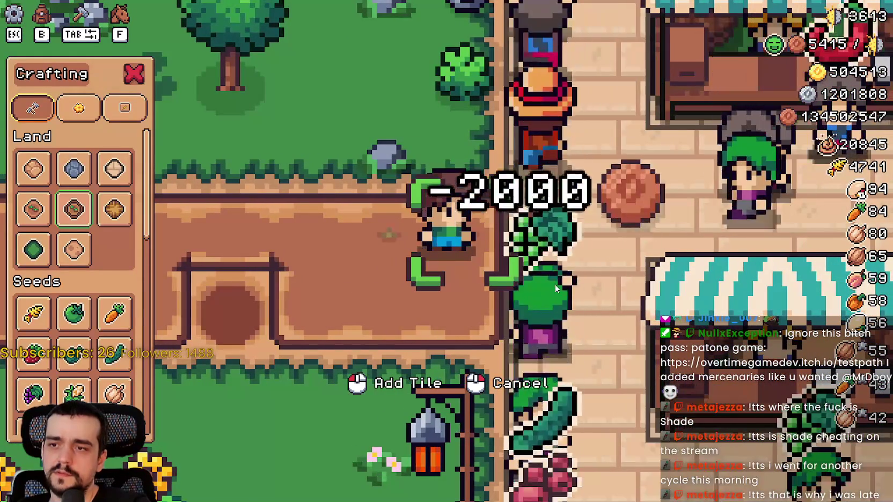
key(Escape)
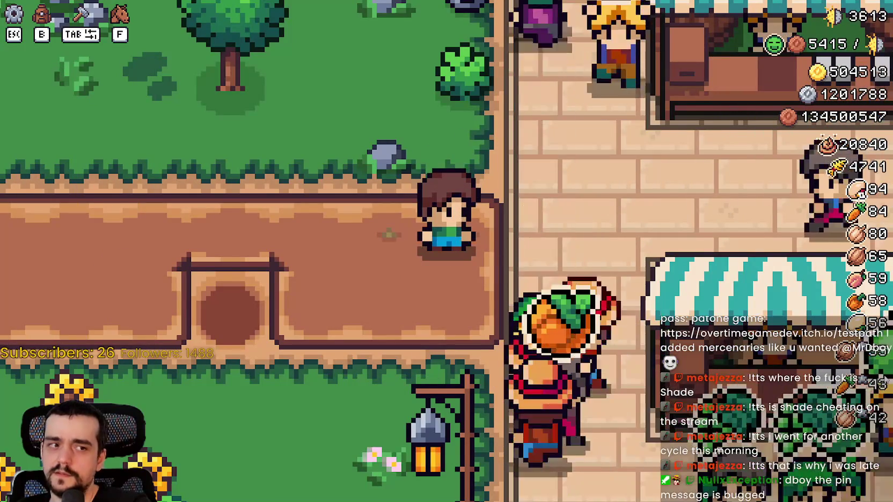
key(Escape)
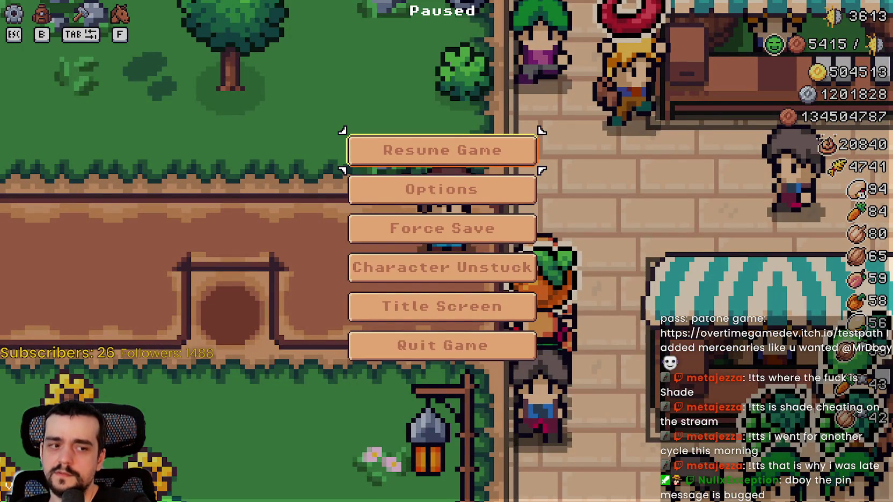
- Switch from the paused game to the Godot editor showing field_cursor_component.gd
key(alt+Tab)
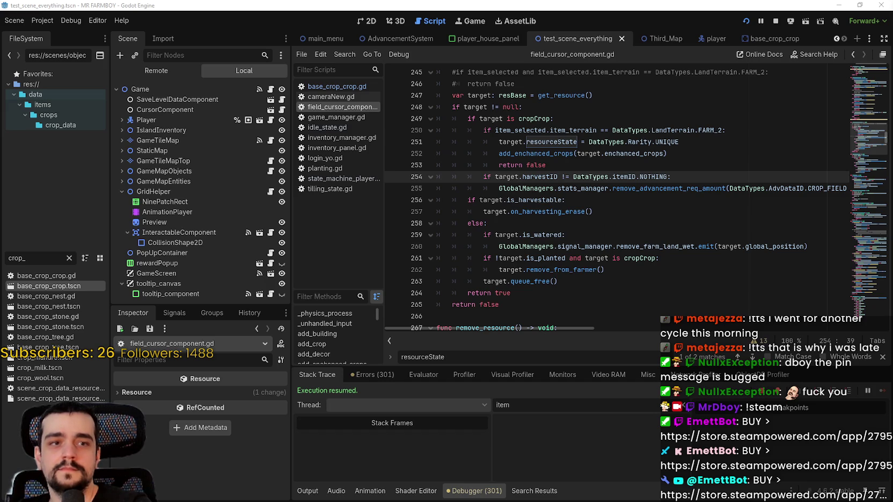
click(501, 192)
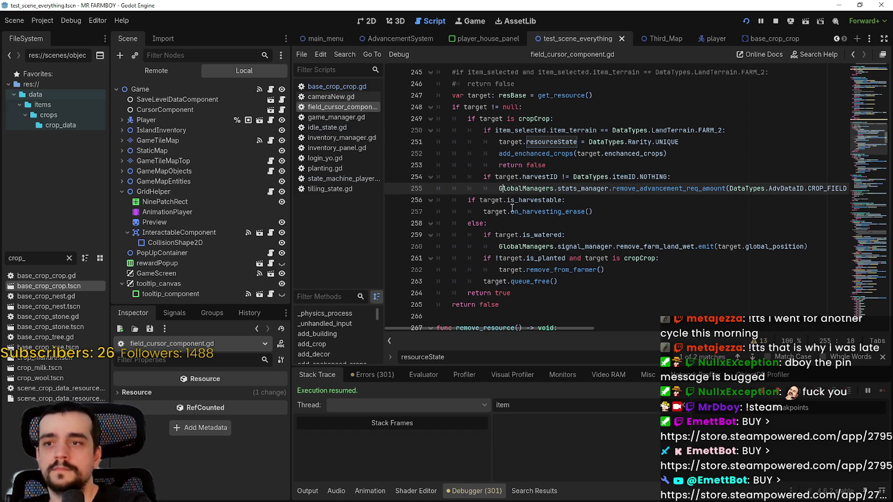
mouse_move(585, 193)
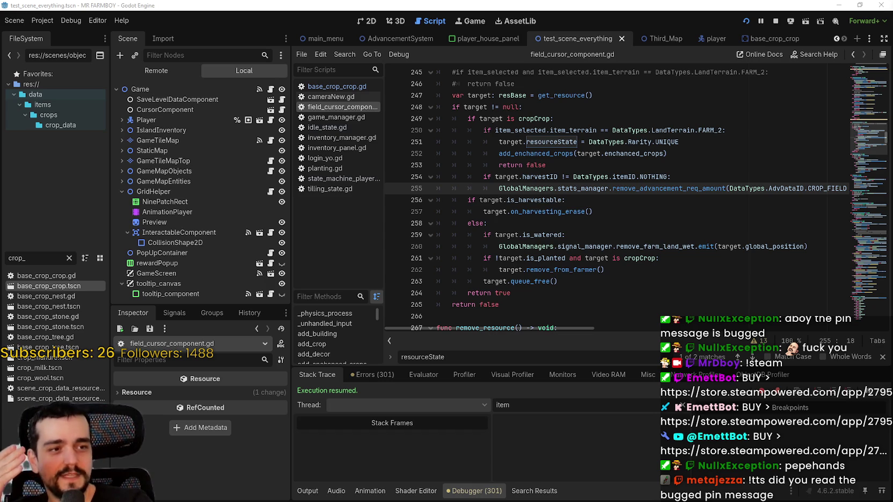
- Read through remove_resource_land in field_cursor_component.gd, lines 243 to 257
click(570, 236)
click(609, 212)
scroll(620, 217, up, 2)
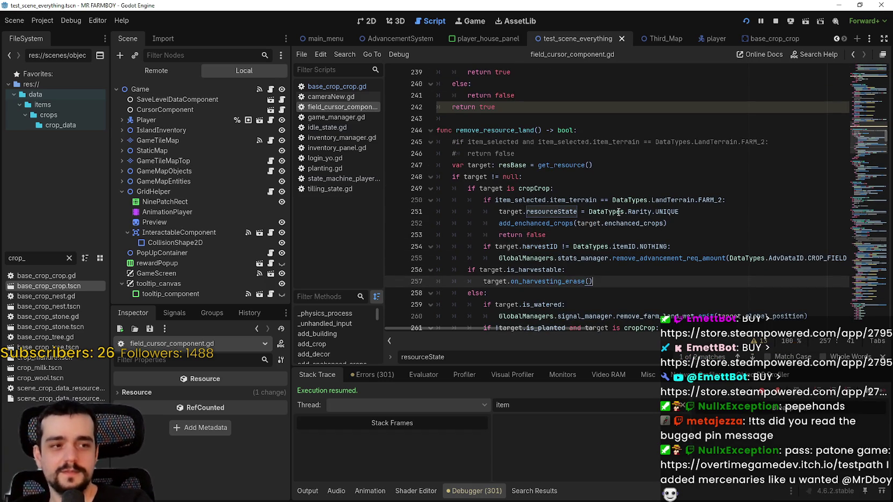
mouse_move(631, 198)
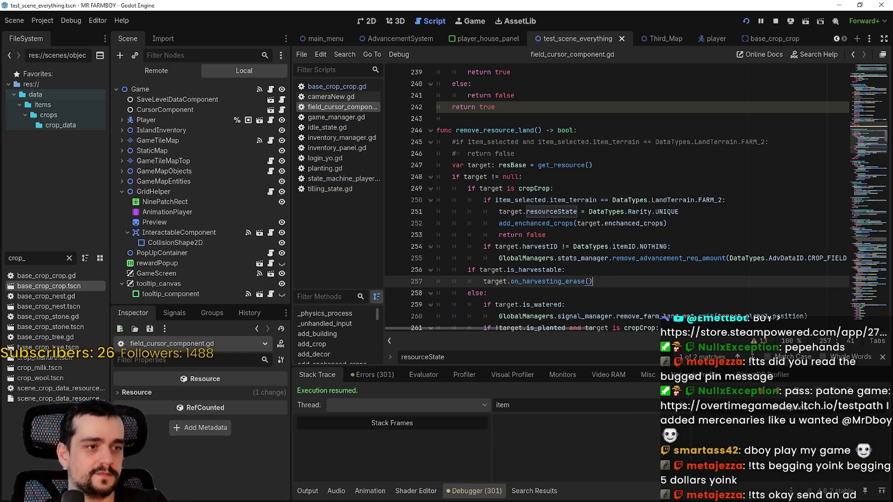
click(684, 158)
scroll(683, 159, up, 2)
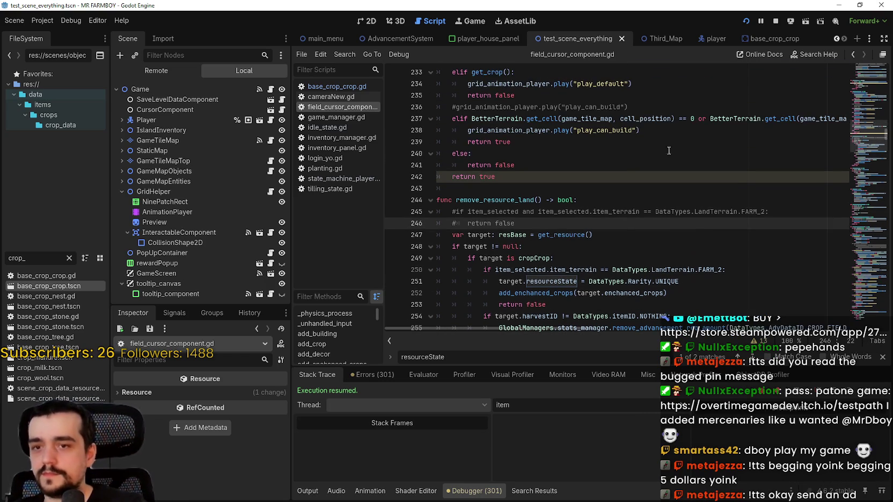
click(580, 169)
key(Down)
scroll(590, 204, down, 3)
- Put a breakpoint on line 253's return false and switch back to the running game
click(589, 204)
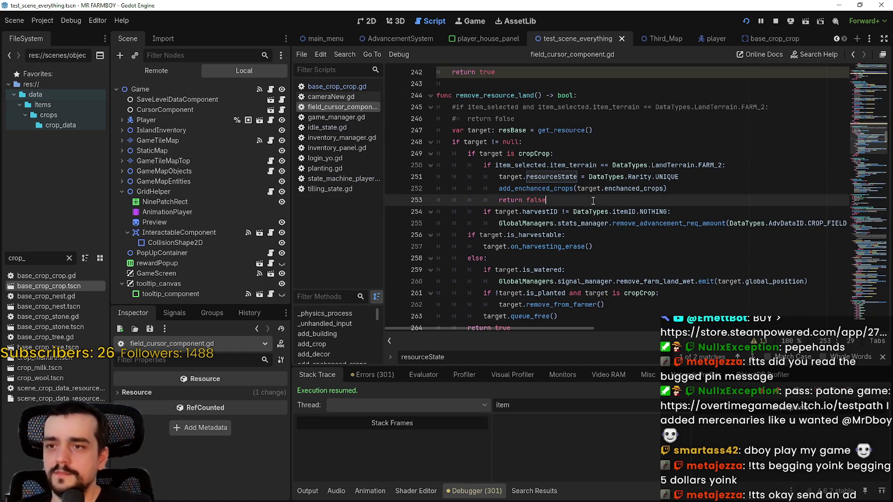
scroll(563, 164, up, 3)
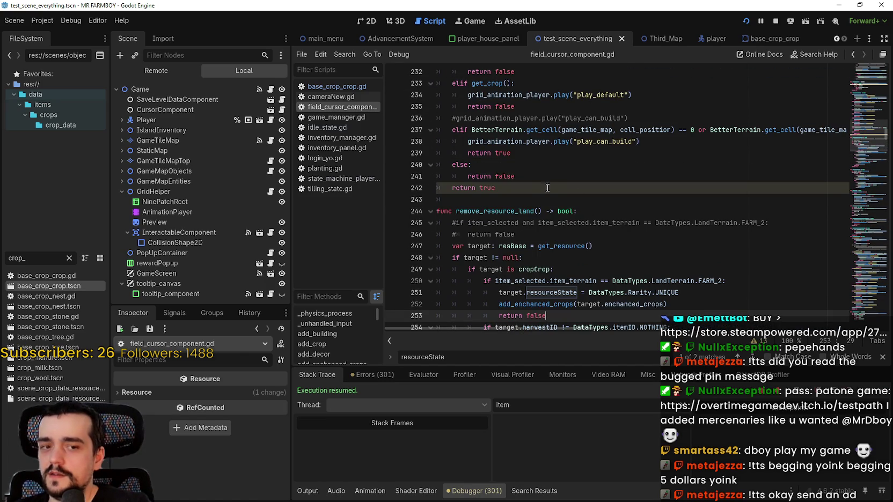
click(537, 210)
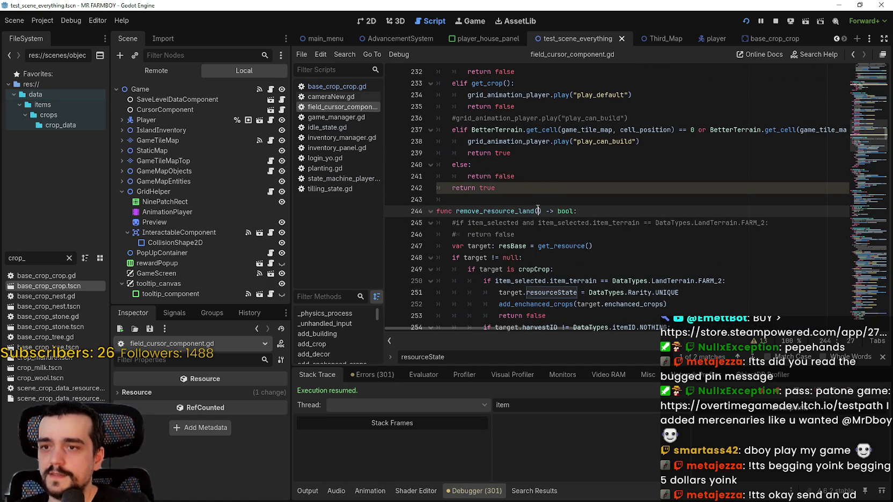
key(Up)
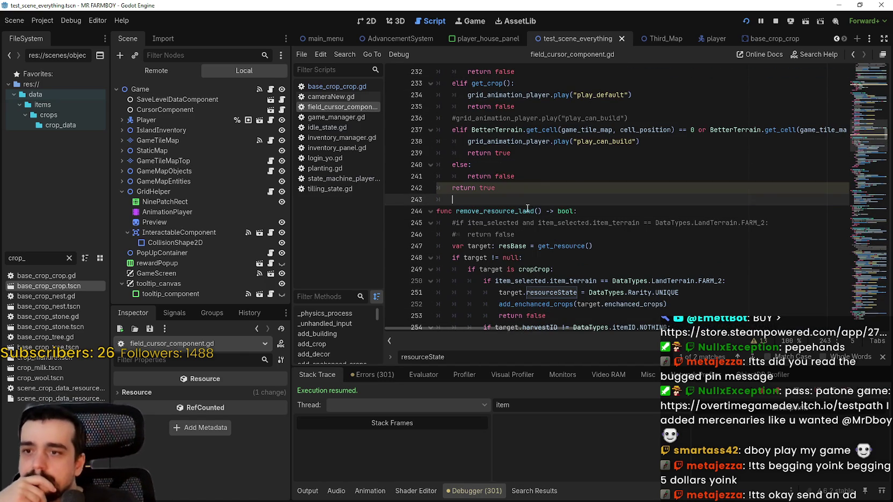
scroll(527, 208, down, 2)
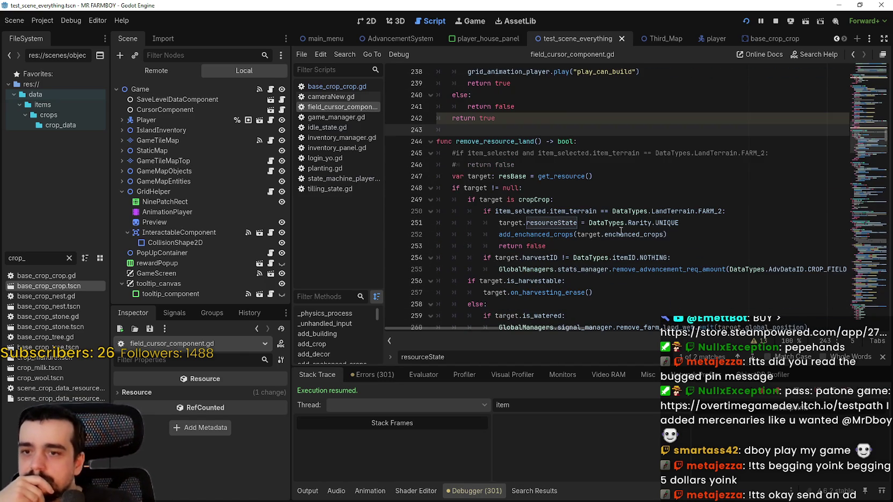
click(541, 246)
click(393, 246)
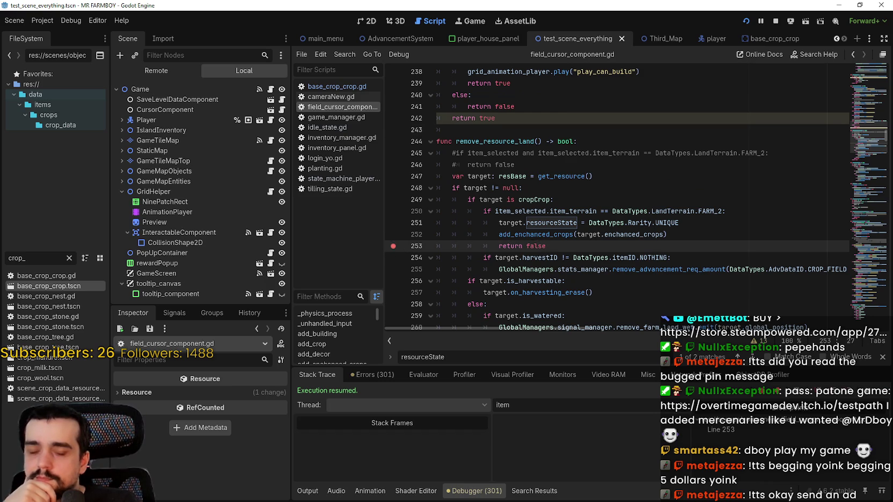
key(alt+Tab)
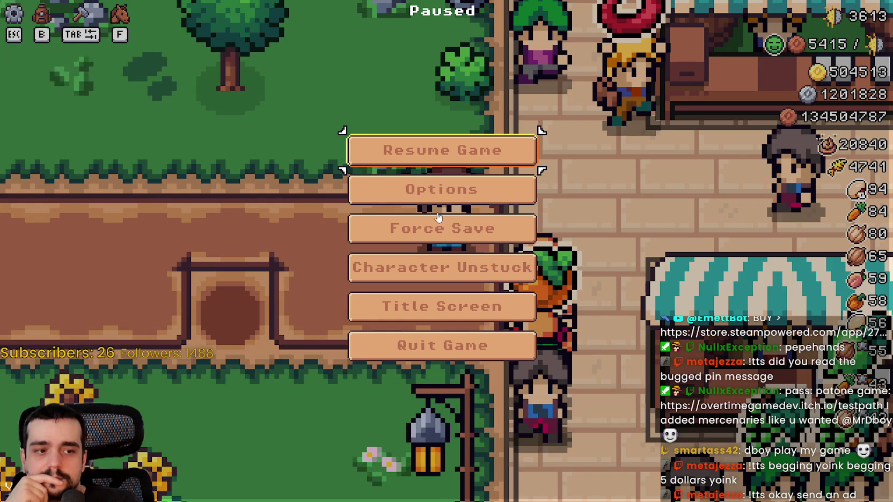
- Unpause, place a Land tile on a plot to hit the breakpoint, then open the viewer's itch.io link
key(Escape)
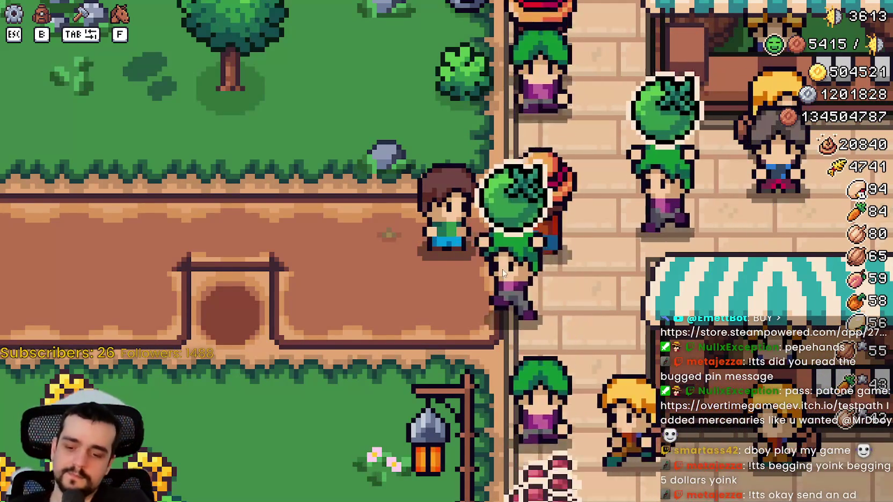
key(Tab)
click(73, 208)
click(501, 308)
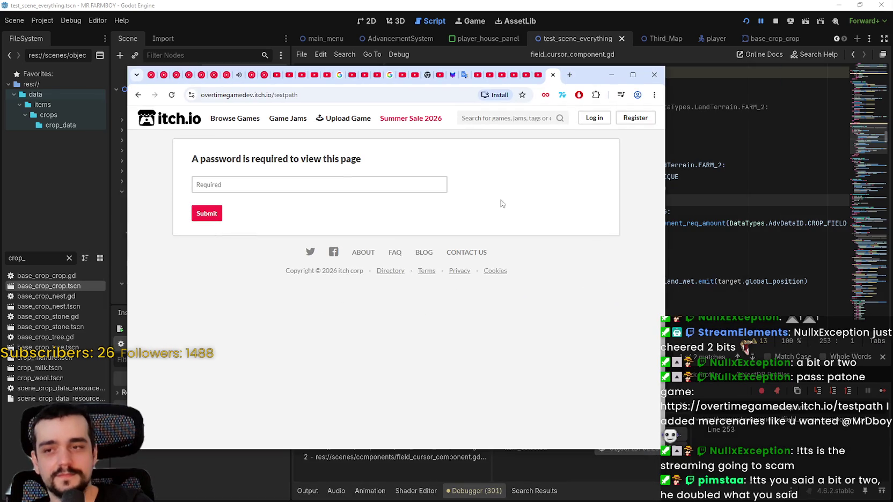
click(353, 183)
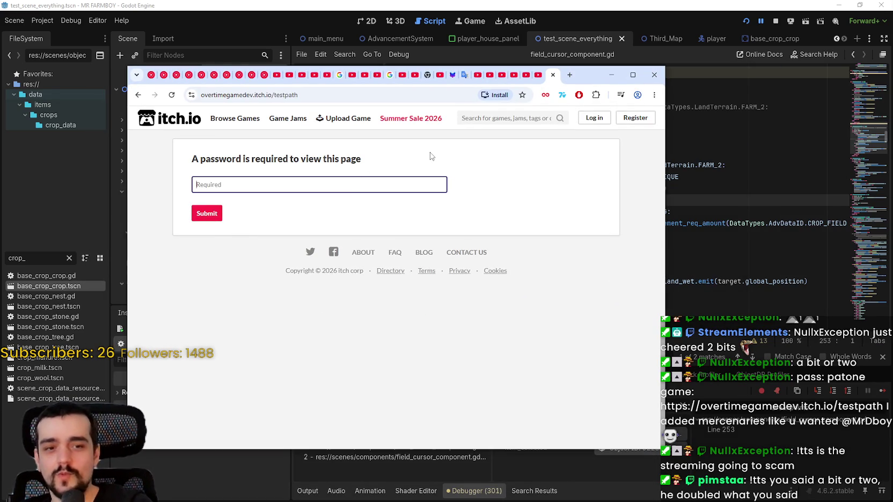
- Enter the itch.io page password, decline saving it, and launch the game fullscreen
text(patone)
key(Return)
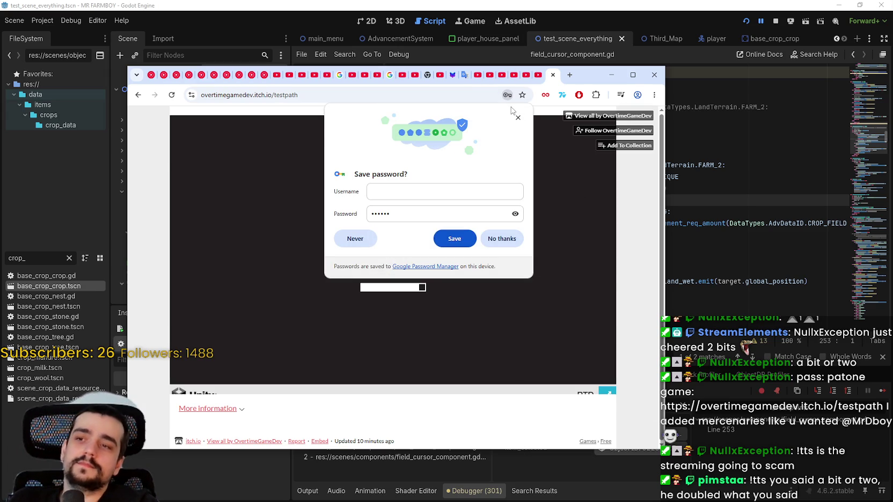
click(518, 117)
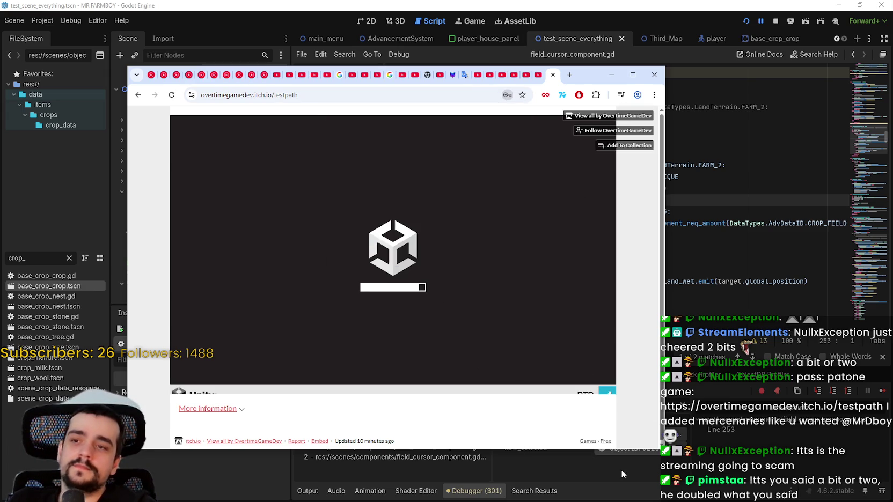
click(610, 391)
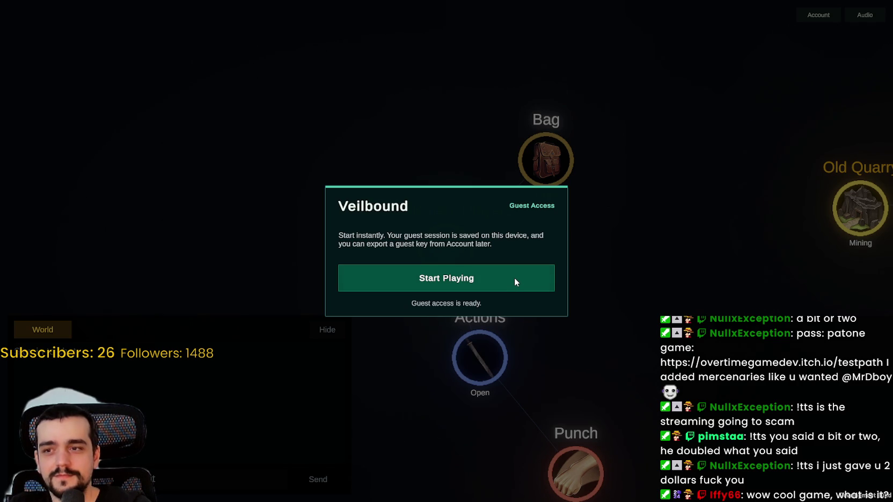
- Start playing as a guest and confirm a new character name
click(513, 277)
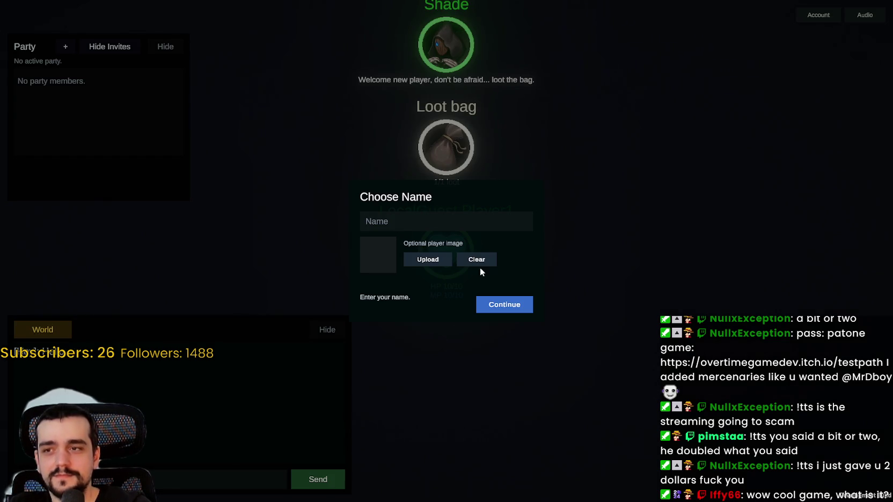
text(NotMr)
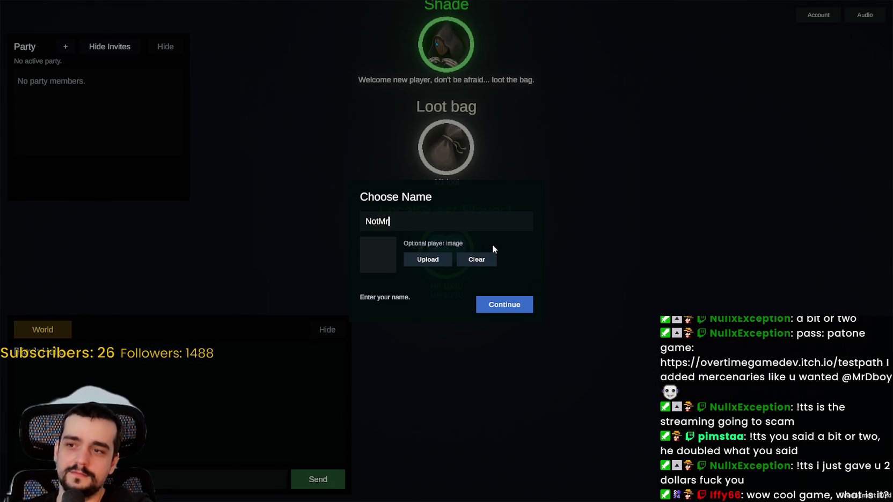
text(DboyGoA)
text(way)
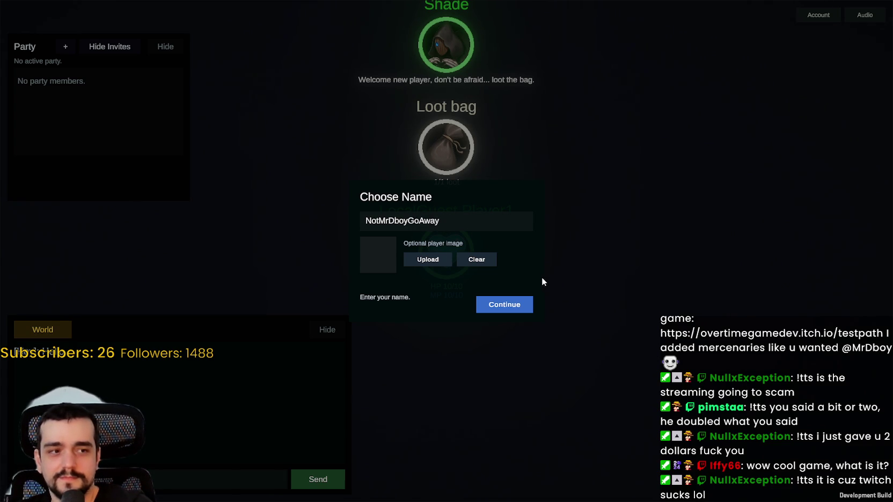
click(494, 305)
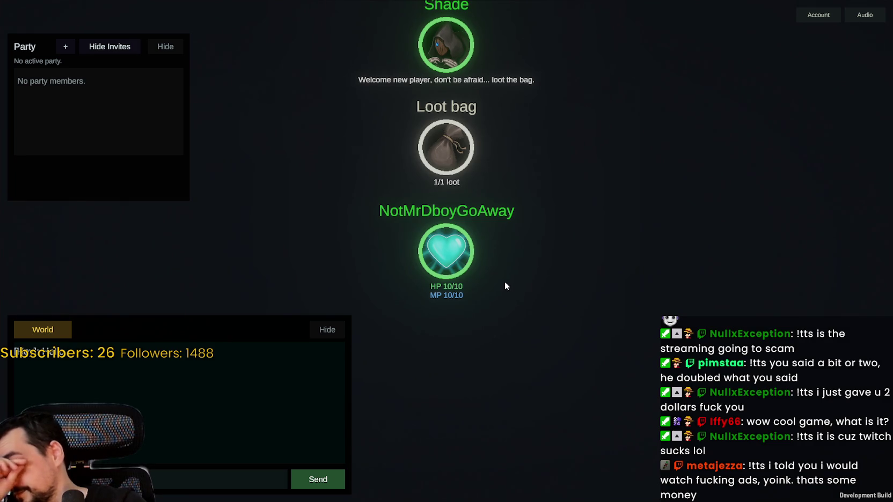
- Pan and zoom the node map to centre it, then leave fullscreen
mouse_move(504, 282)
mouse_down()
mouse_move(570, 360)
mouse_move(562, 350)
mouse_up()
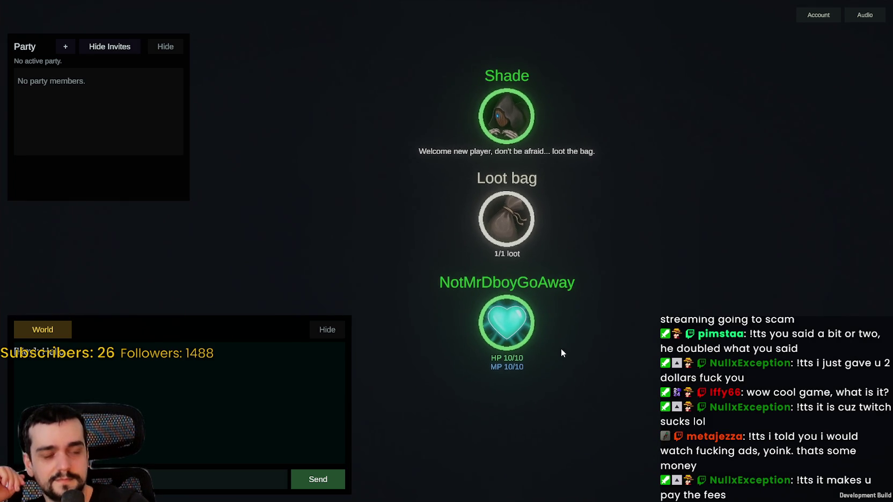
scroll(556, 336, up, 3)
scroll(557, 335, down, 3)
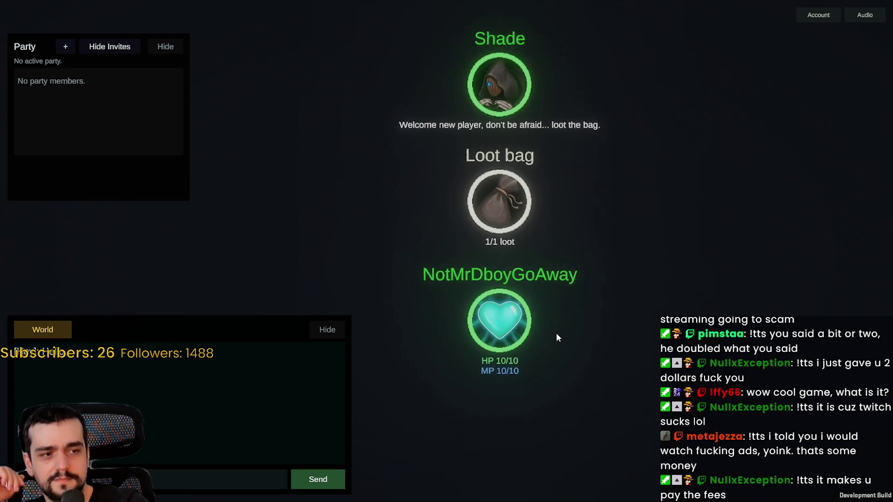
scroll(555, 333, up, 3)
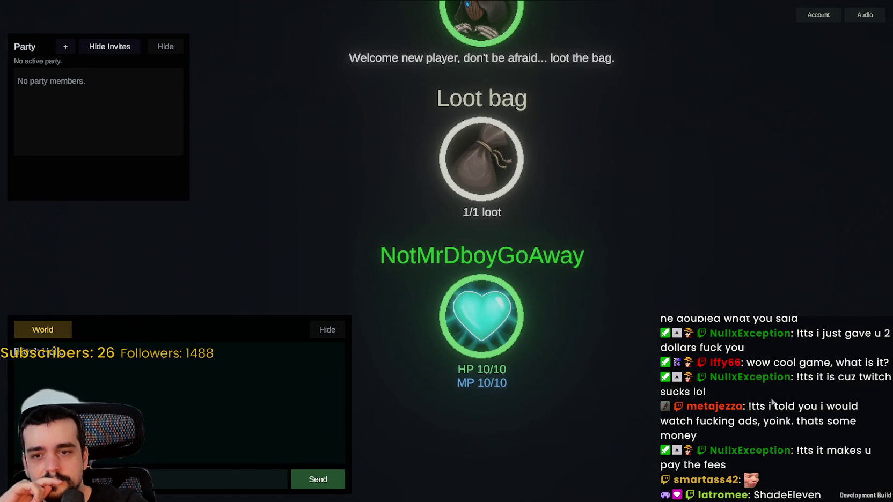
key(Escape)
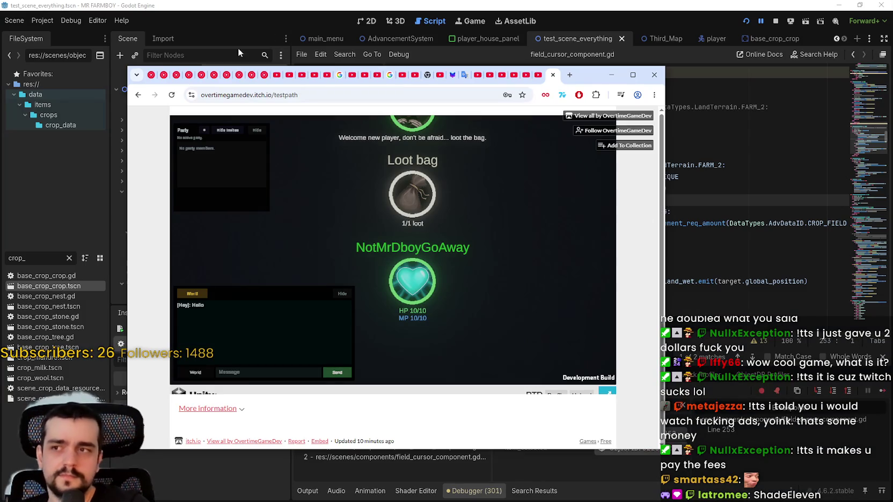
- Set Music and Ambient to 0%, Master and SFX to 100%, exit fullscreen, and switch to the music tab
click(607, 390)
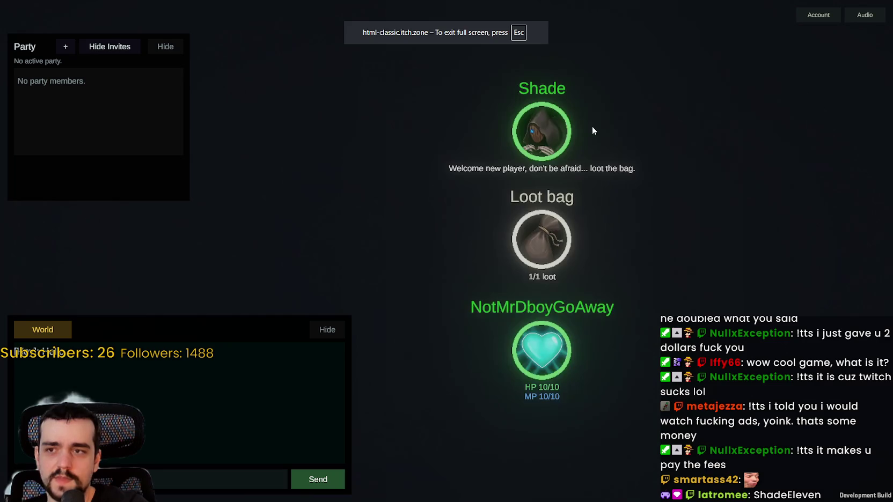
click(863, 15)
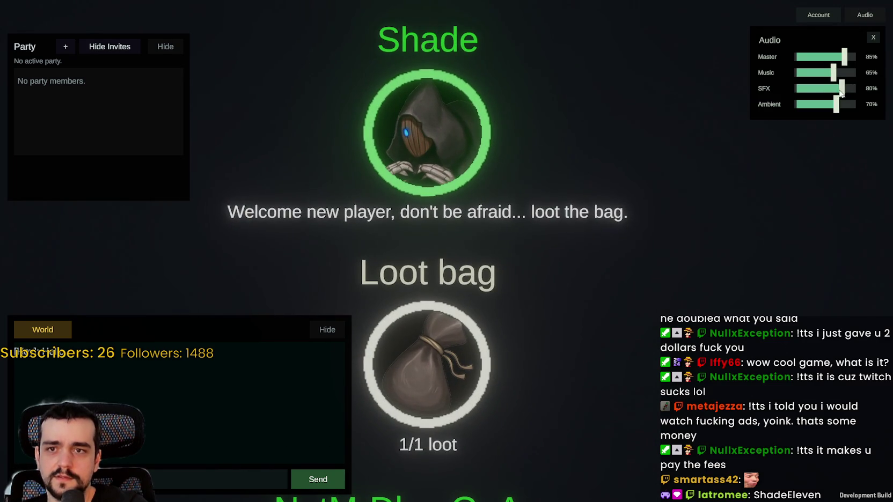
mouse_move(831, 97)
mouse_down()
mouse_move(853, 65)
mouse_move(760, 73)
mouse_up()
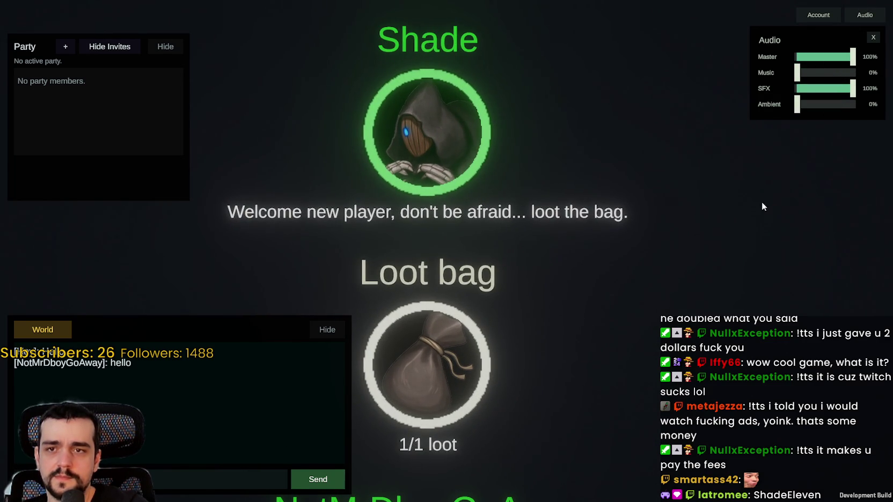
click(873, 37)
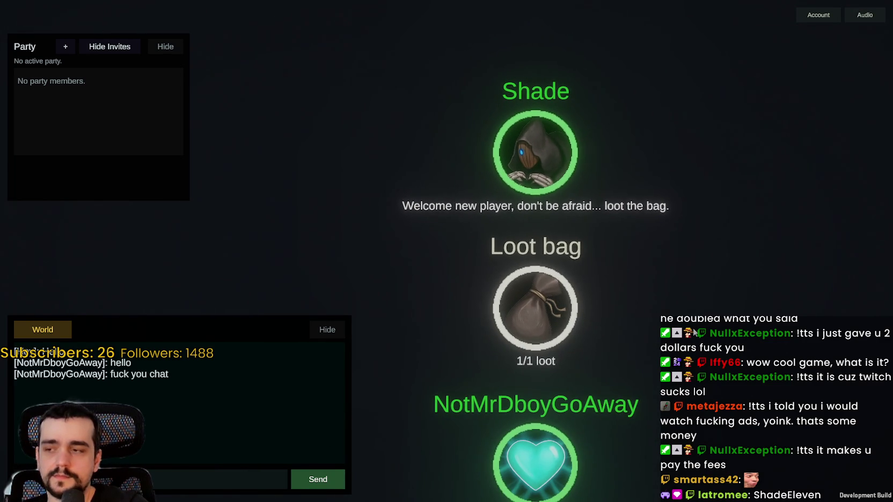
key(Escape)
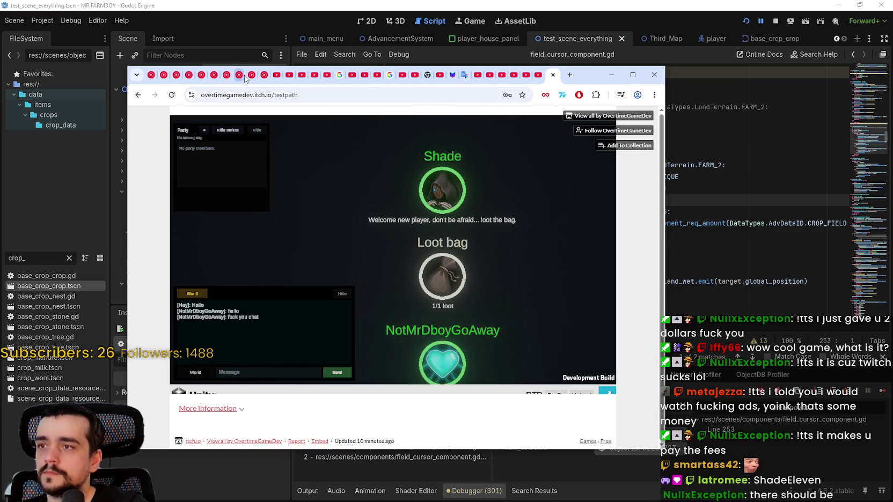
click(240, 75)
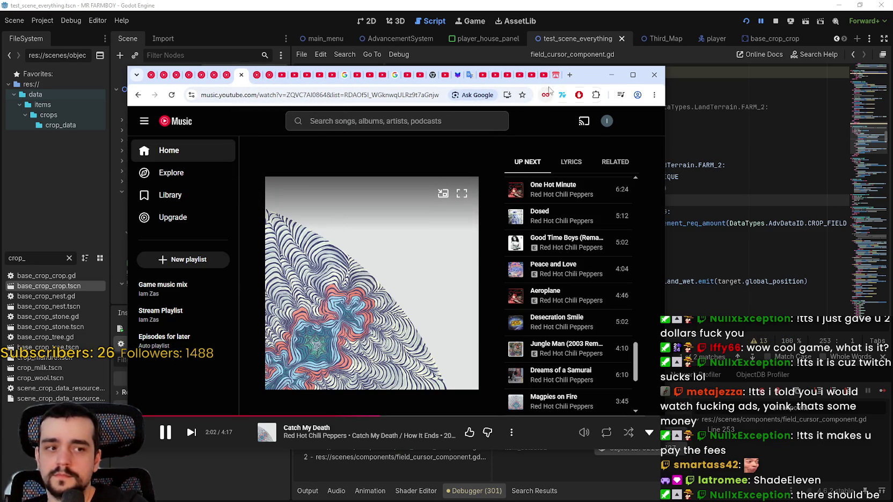
- Return to the itch.io tab and put Veilbound back in fullscreen
click(555, 74)
click(606, 397)
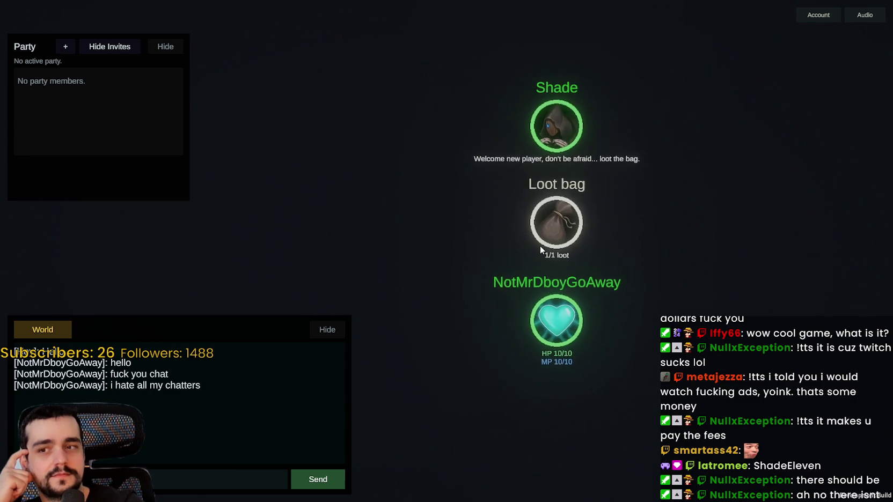
- Loot the bag, mine the Copper Rock, hide World chat, punch Shade, and pan toward Town
click(554, 231)
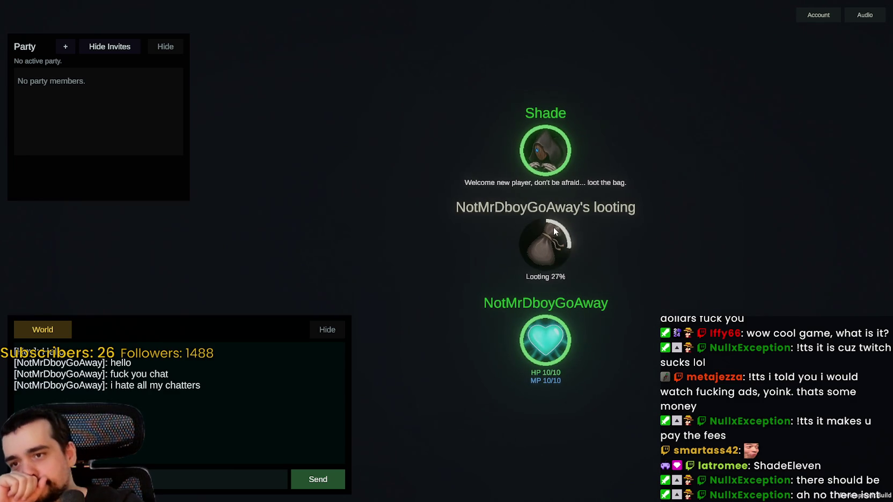
key(Return)
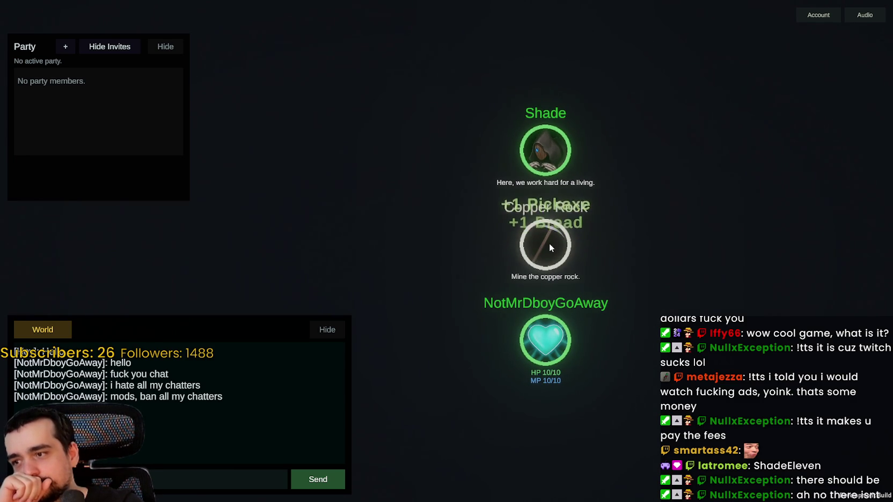
click(549, 246)
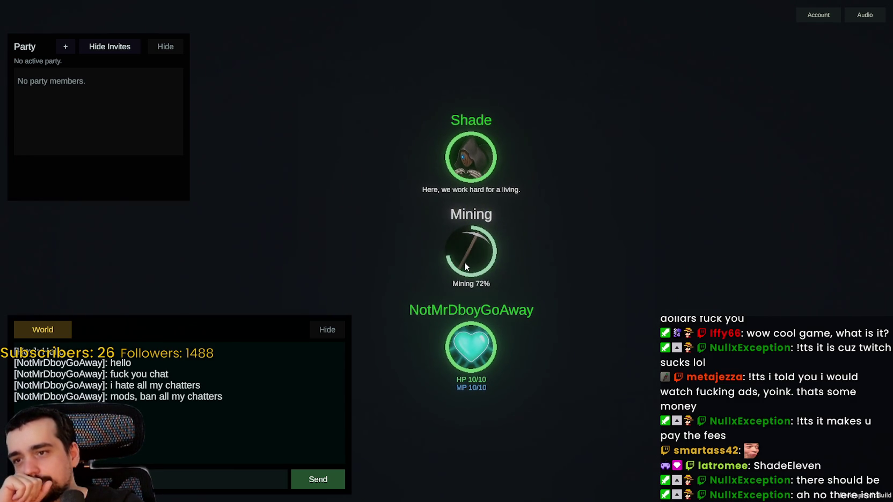
click(326, 329)
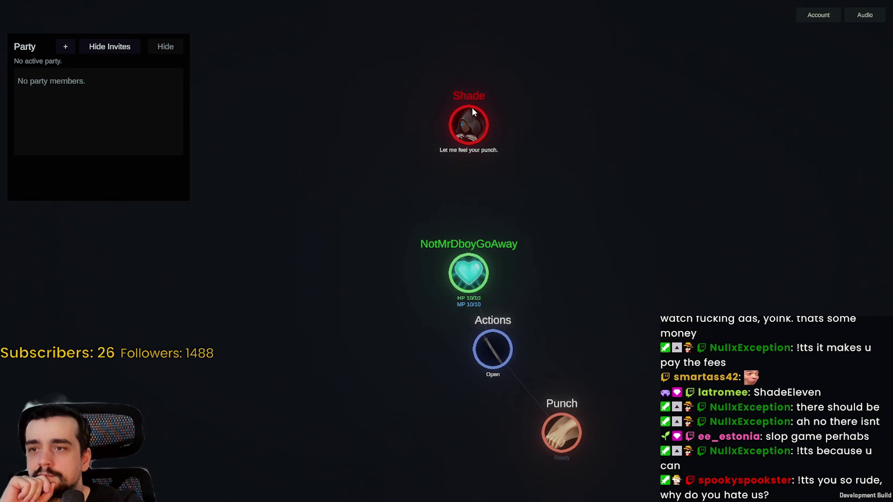
click(571, 427)
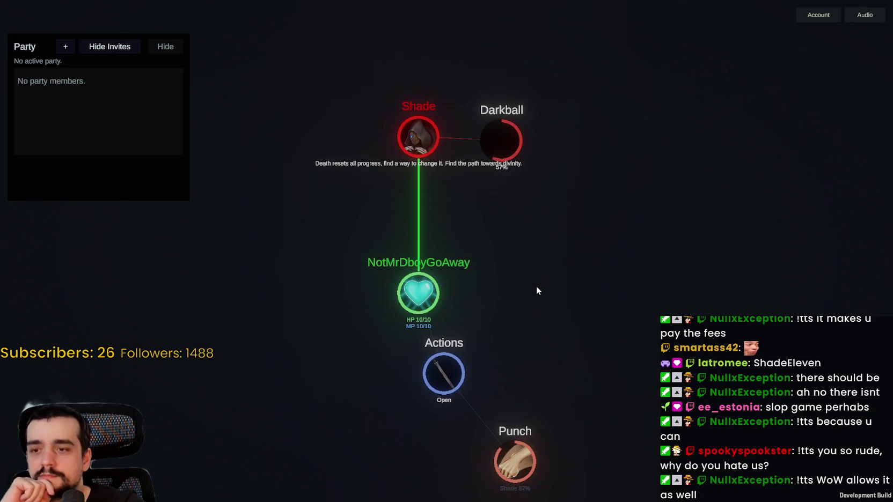
drag(536, 281, 477, 211)
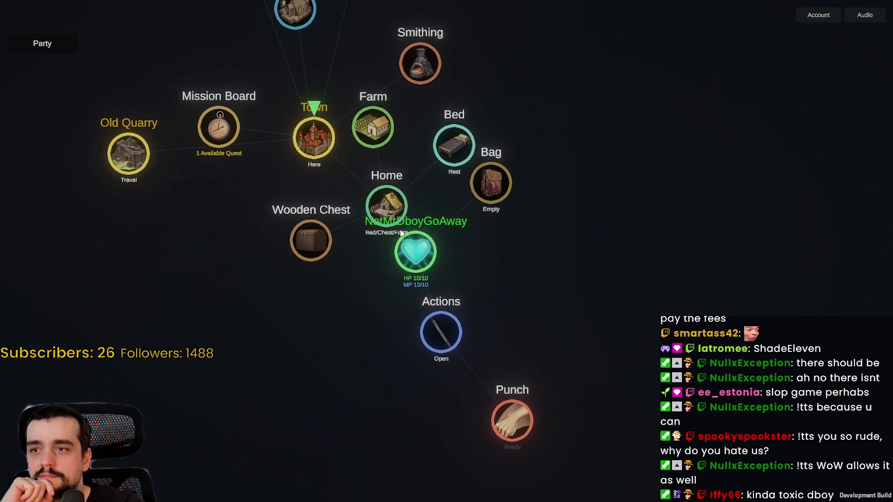
- Rearrange the Shop, Crafting and Tavern nodes, refresh Tavern offers, and claim the free Pickaxe
drag(501, 231, 568, 410)
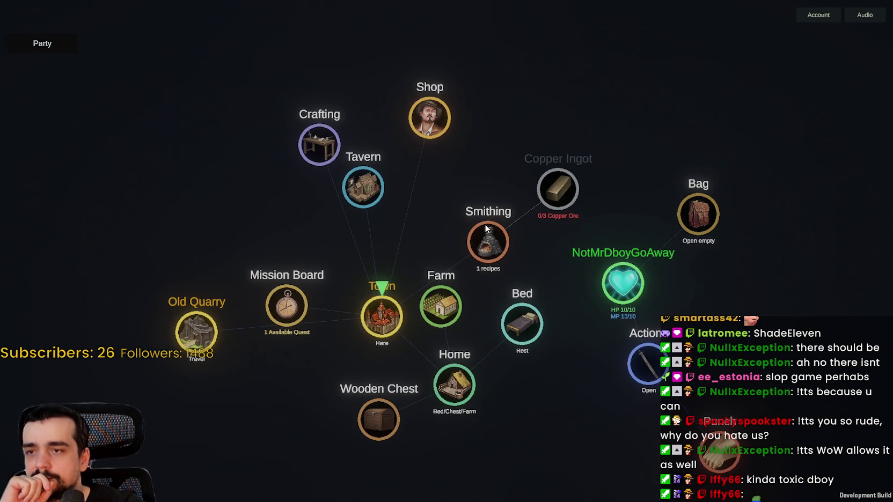
mouse_move(319, 146)
mouse_down()
mouse_move(286, 153)
mouse_move(267, 195)
mouse_up()
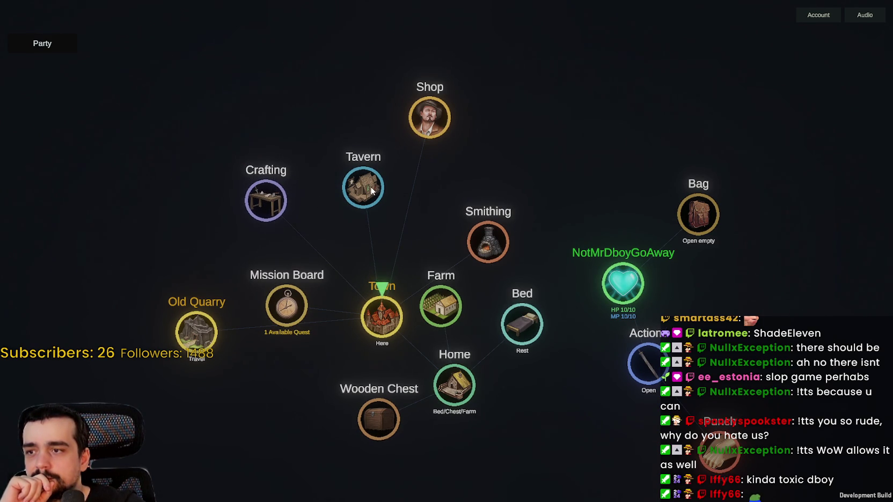
mouse_move(369, 190)
mouse_move(369, 188)
mouse_down()
mouse_move(378, 184)
mouse_move(375, 149)
mouse_up()
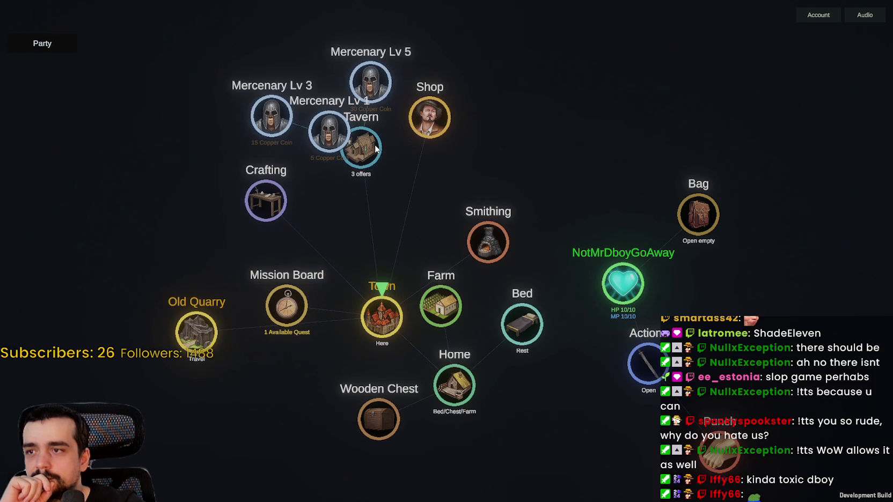
click(363, 148)
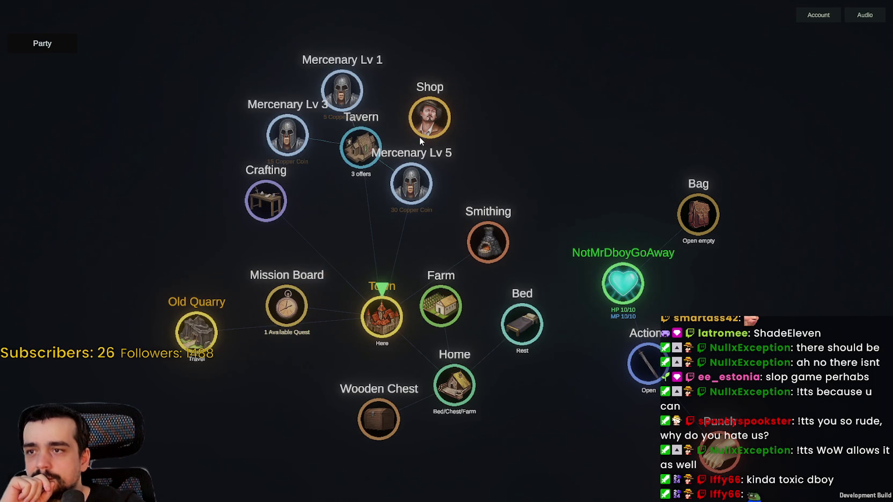
mouse_move(429, 114)
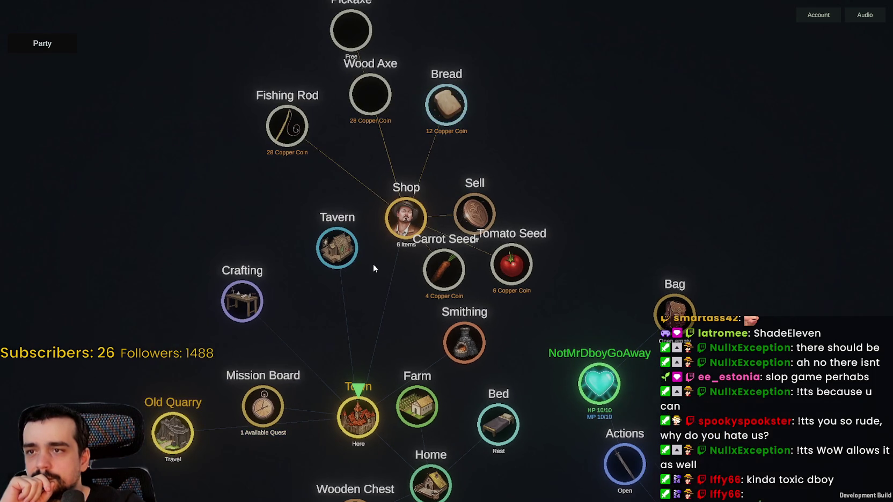
click(338, 29)
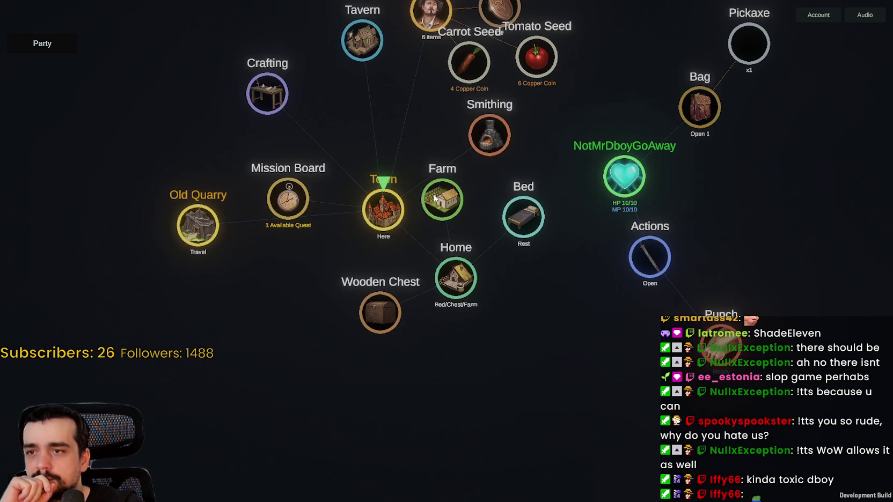
mouse_move(435, 198)
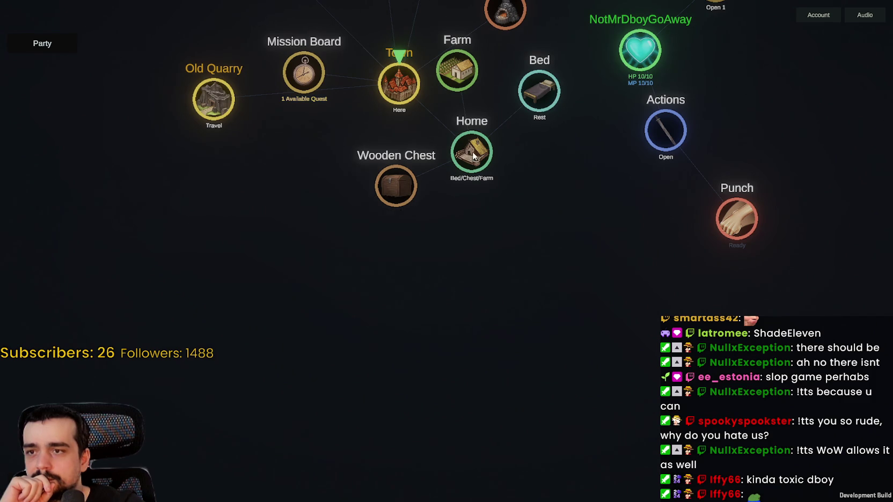
- Accept the Kill Rats quest, travel from Town to the Old Quarry, and search it
mouse_move(410, 243)
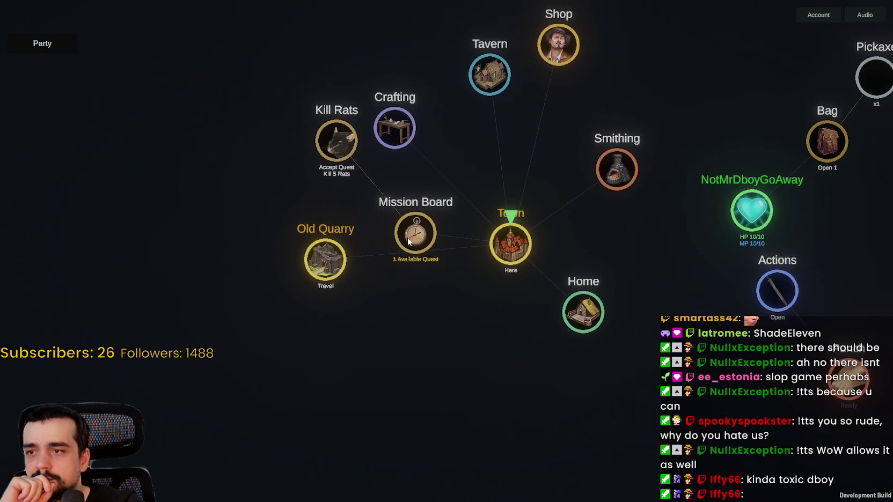
click(341, 159)
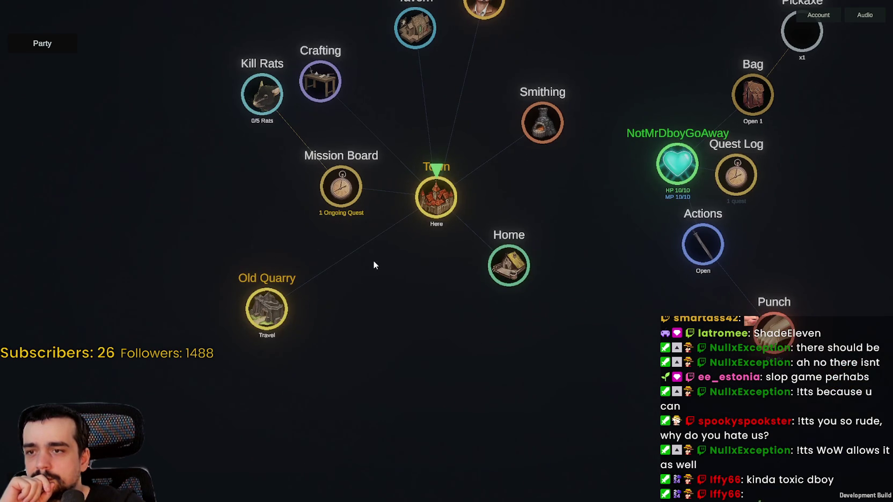
click(271, 320)
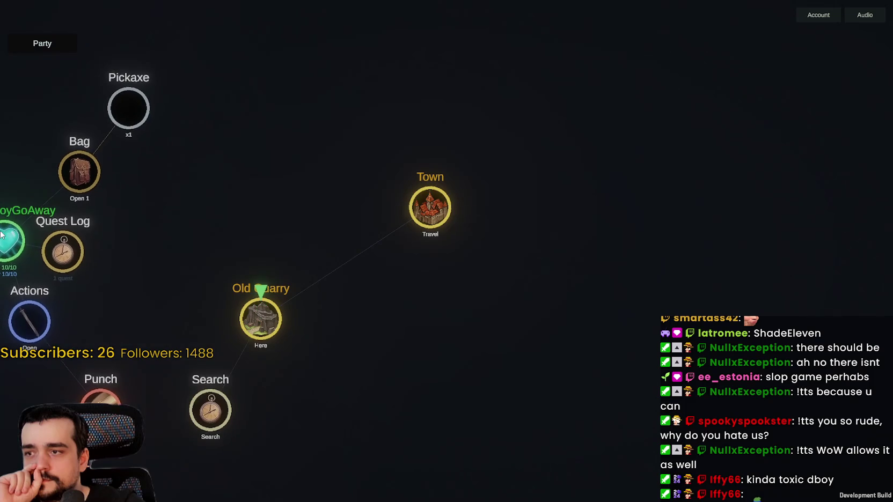
click(146, 134)
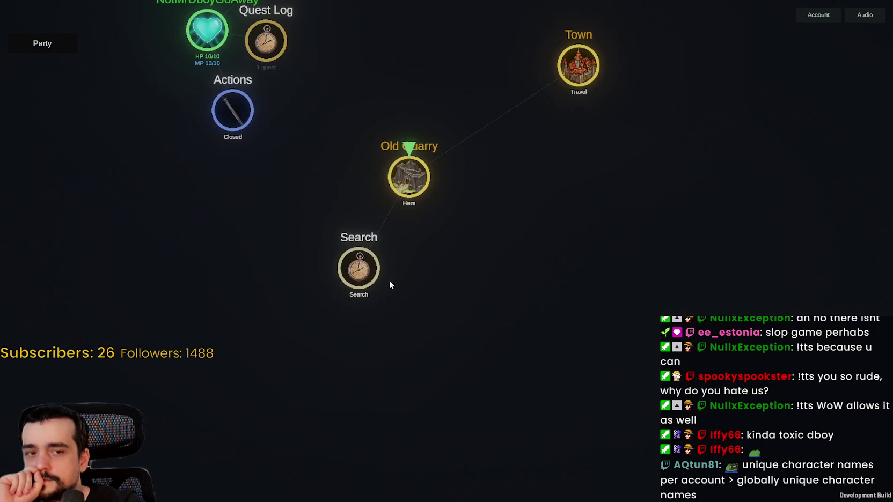
click(359, 269)
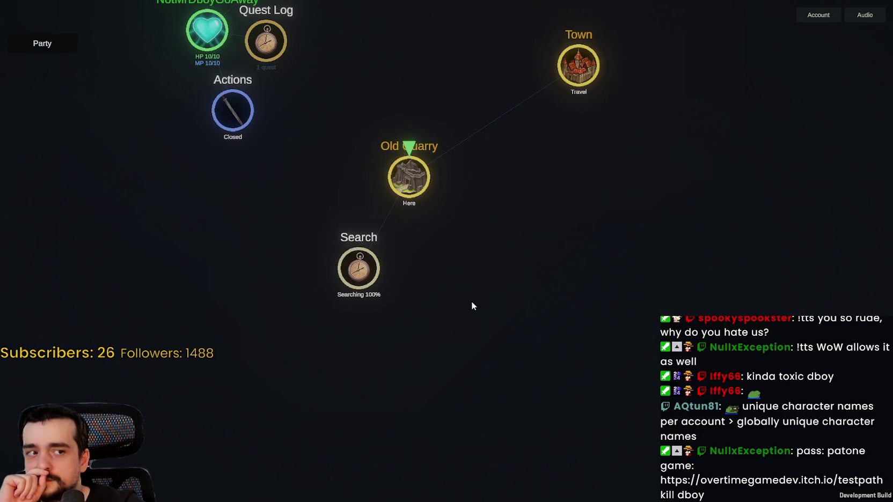
- Mine the three Copper Rocks at the Old Quarry, then attack one of the Rats
mouse_move(502, 314)
mouse_down()
mouse_move(497, 270)
mouse_move(469, 236)
mouse_up()
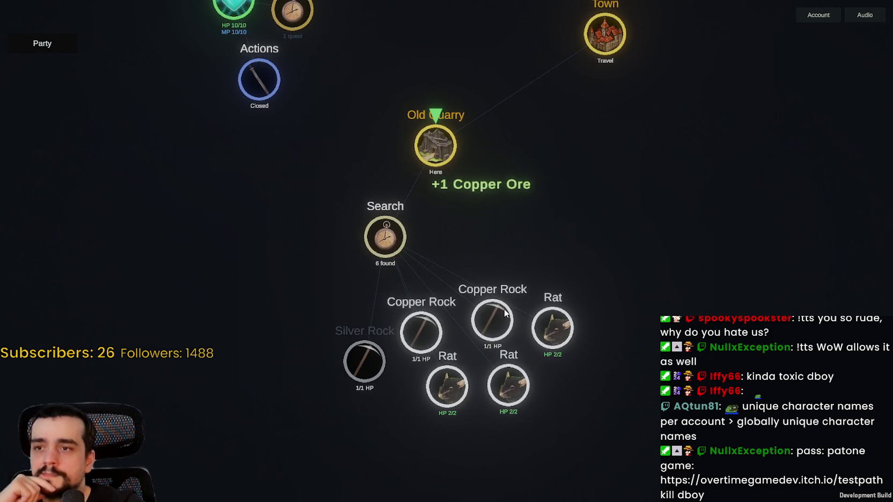
drag(479, 308, 493, 271)
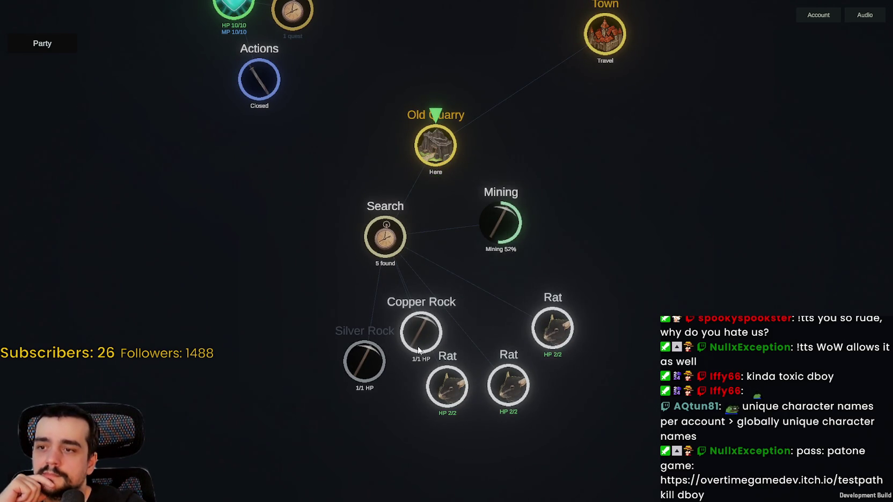
drag(418, 344, 444, 220)
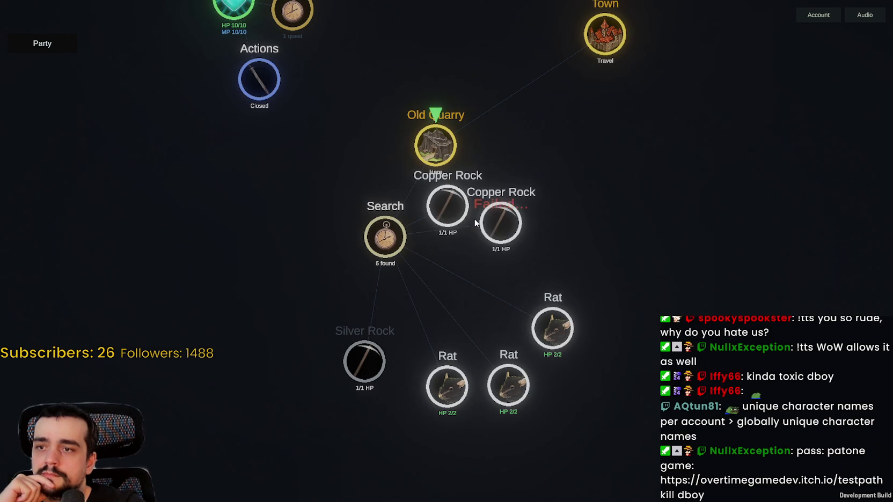
click(448, 221)
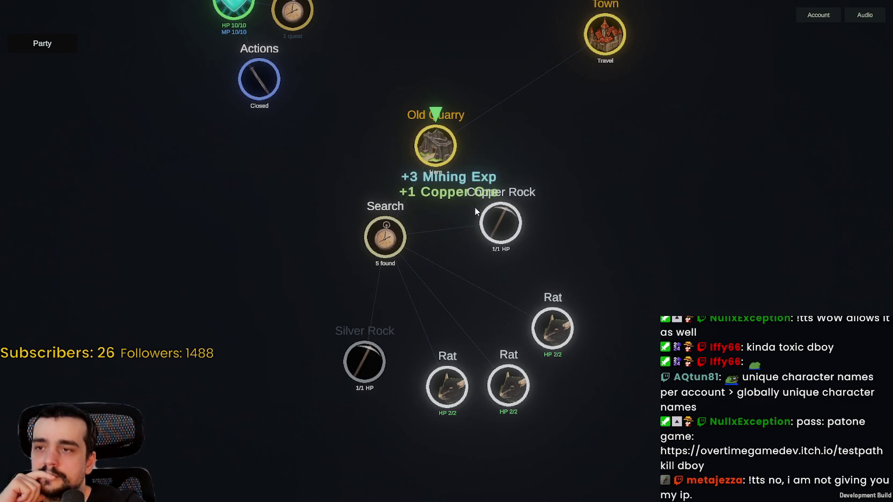
click(501, 229)
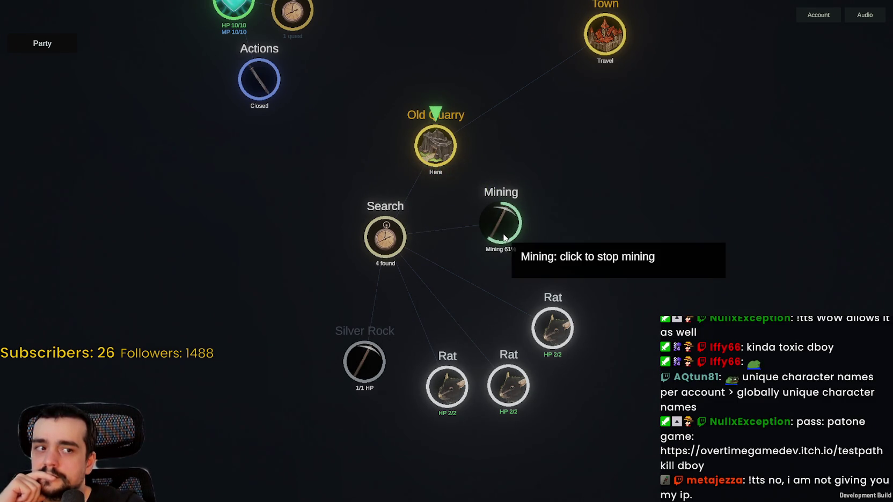
click(447, 386)
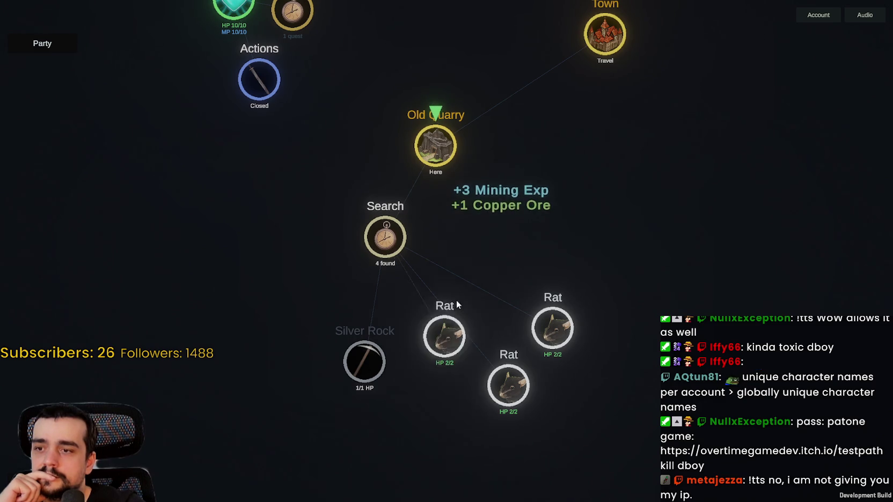
drag(535, 222, 555, 350)
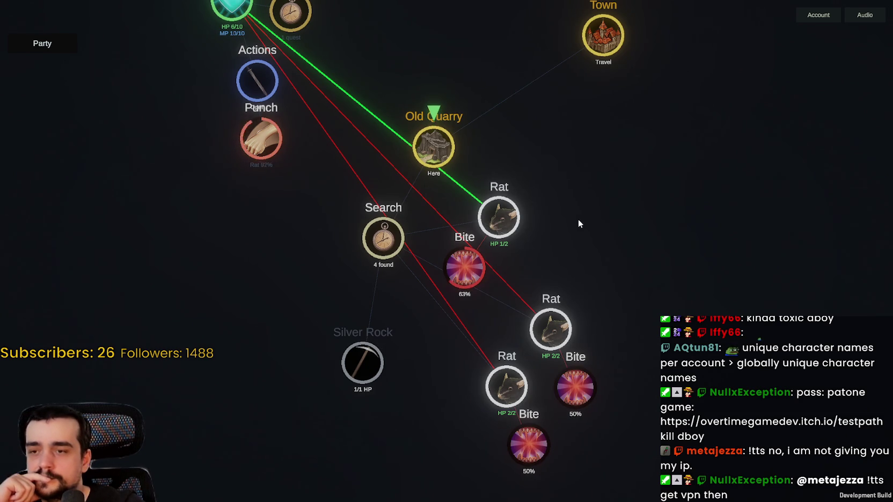
- Loot the dead rat's Rat's Tail and Bones, then travel back to Town
click(593, 281)
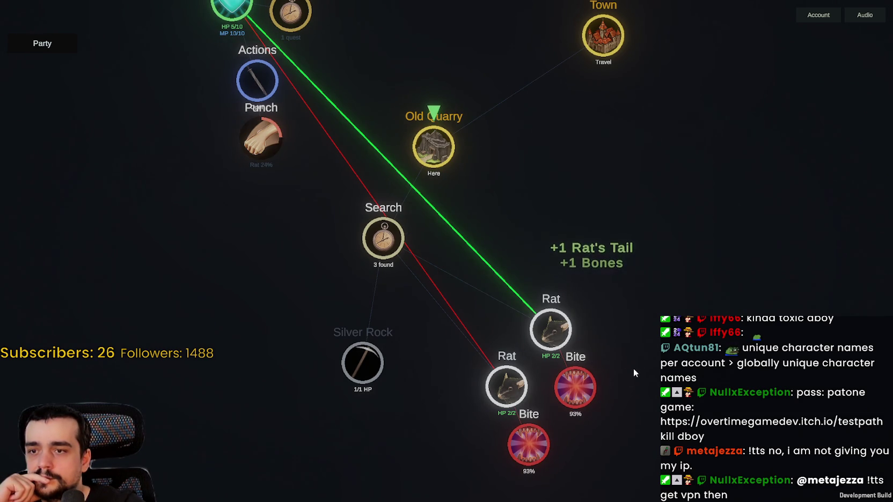
drag(530, 199, 529, 270)
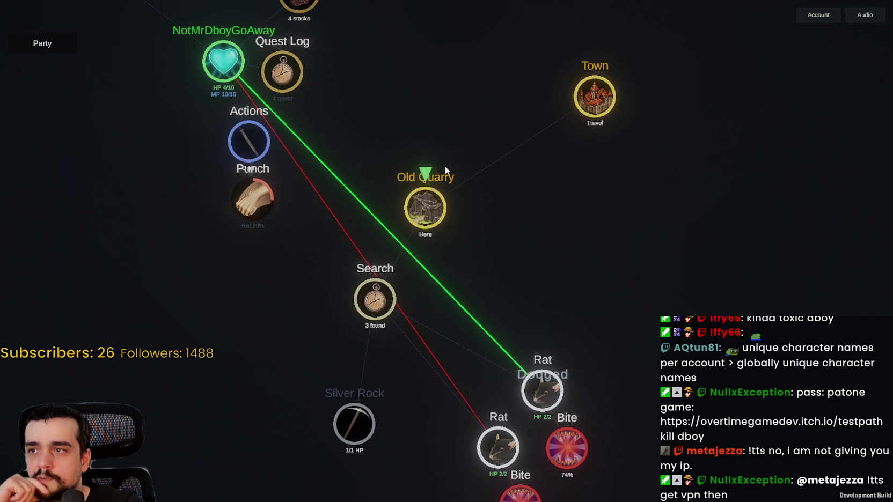
drag(567, 248, 539, 220)
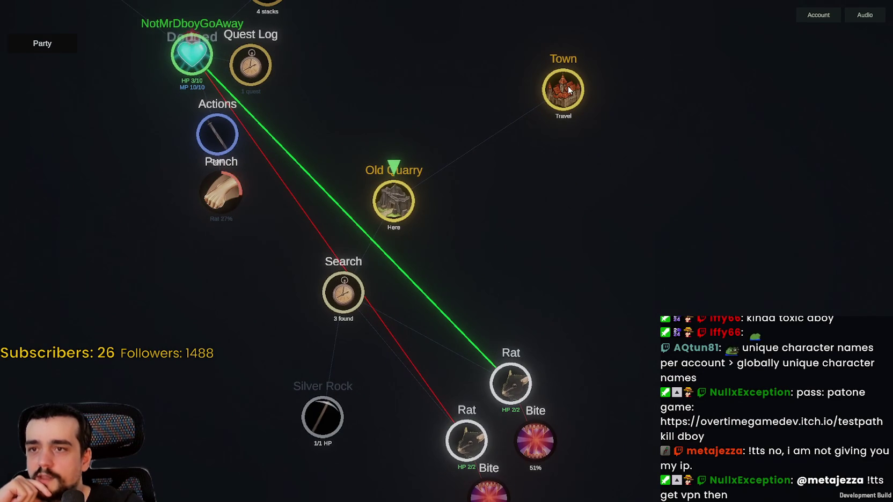
click(563, 88)
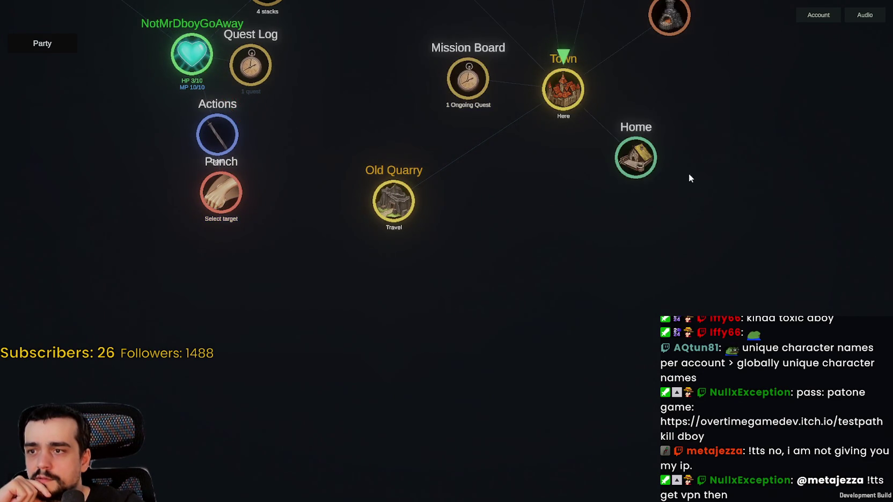
- Rest in Home's Bed back to 10/10 HP, then show the Tavern's three mercenary offers
click(322, 429)
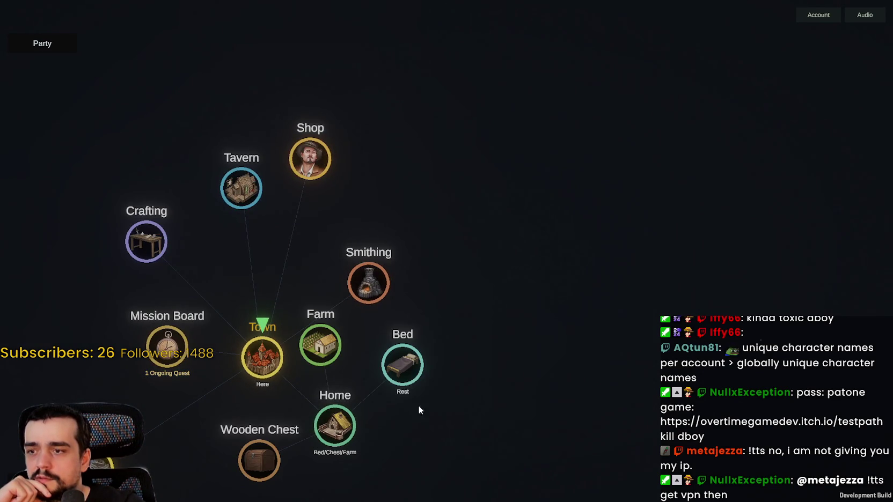
click(415, 369)
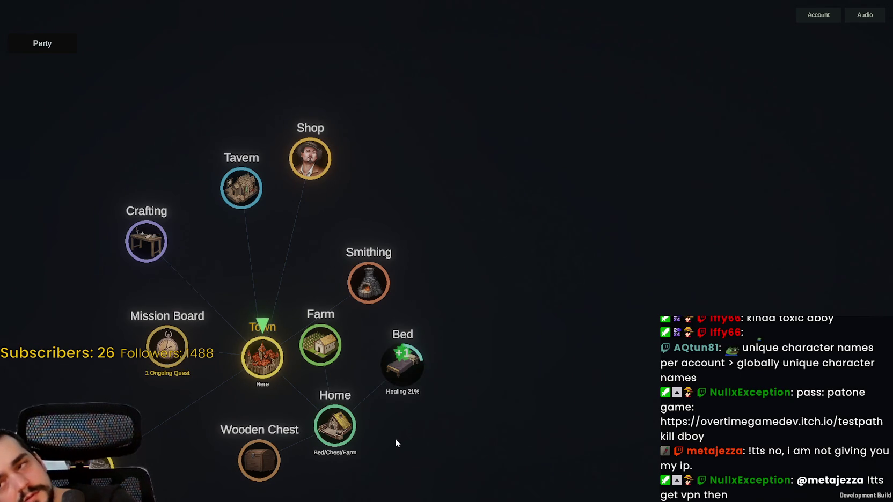
mouse_move(393, 433)
mouse_down()
mouse_move(516, 357)
mouse_move(607, 403)
mouse_up()
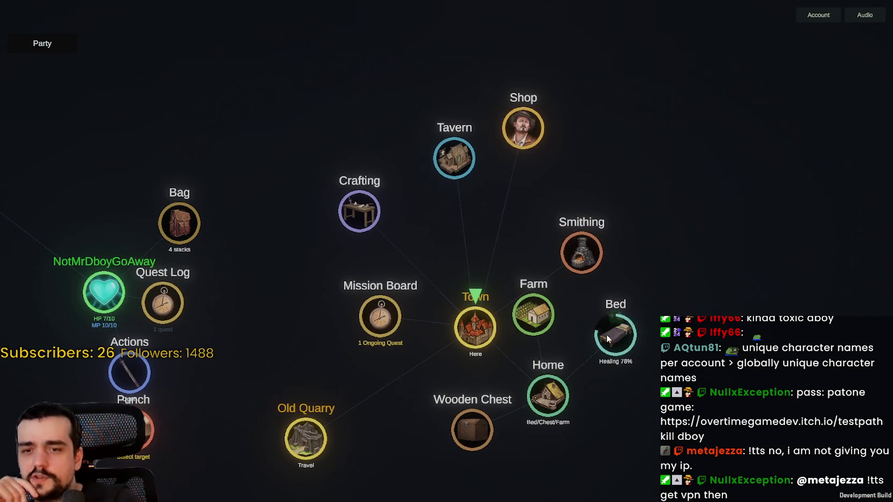
drag(680, 422, 597, 316)
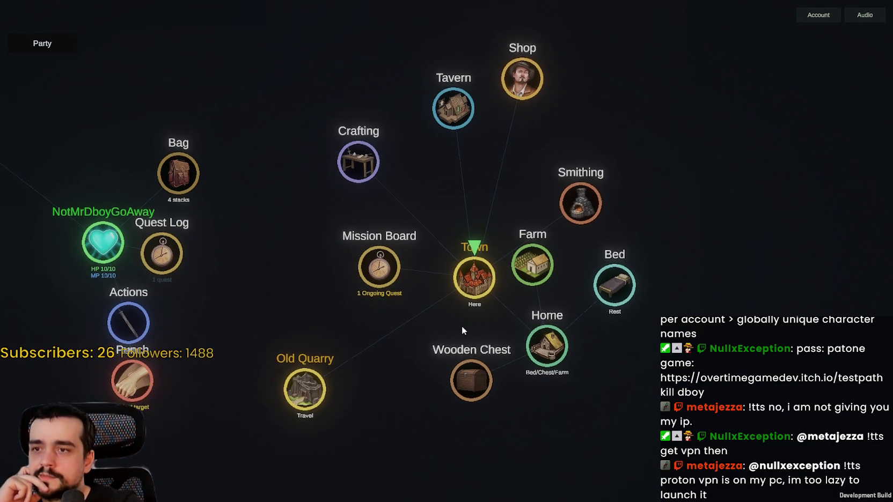
click(470, 232)
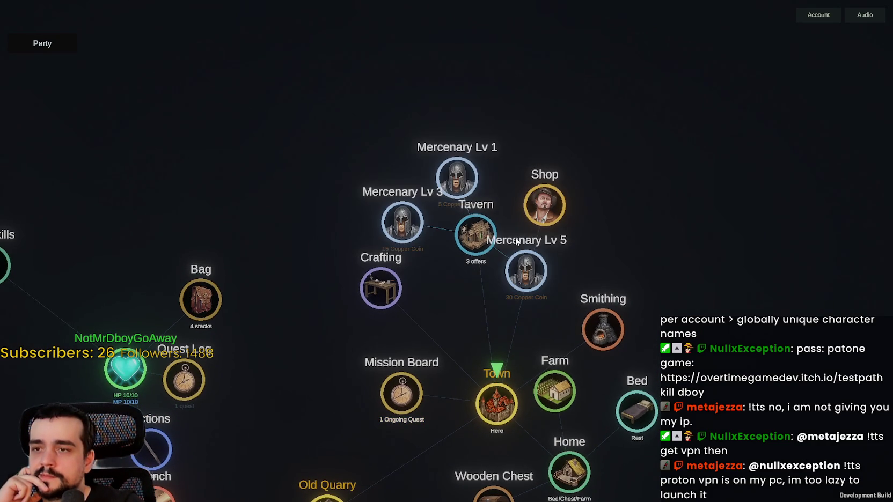
- Hide the Tavern offers and smelt a Copper Ingot from the smithing recipes
click(466, 248)
click(598, 329)
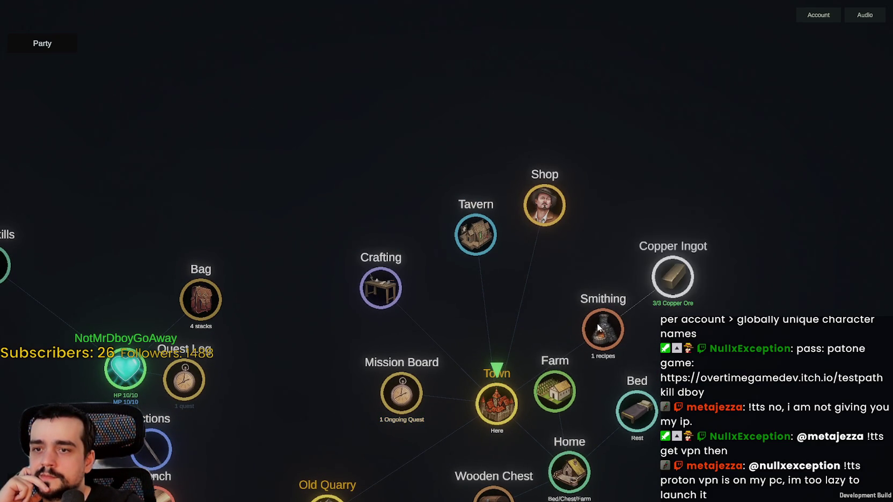
click(665, 276)
- Craft a pair of Copper Gloves from the copper crafting recipes for +14 Crafting Exp
click(380, 287)
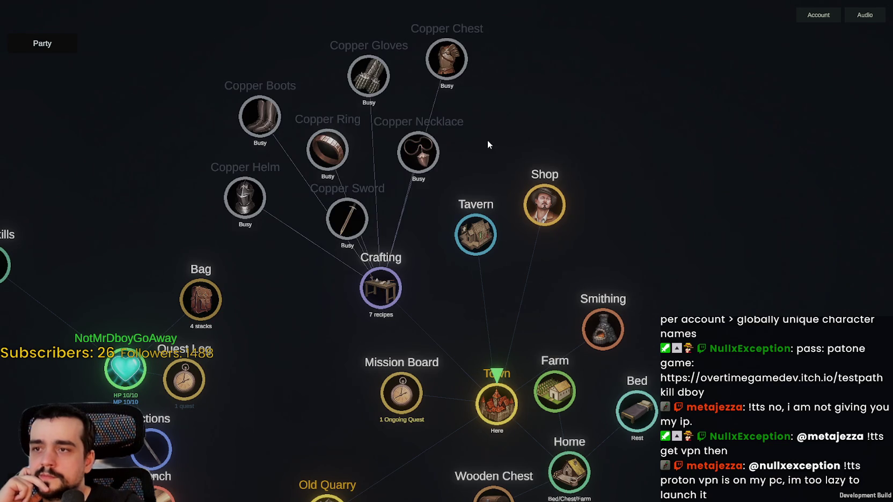
mouse_move(377, 83)
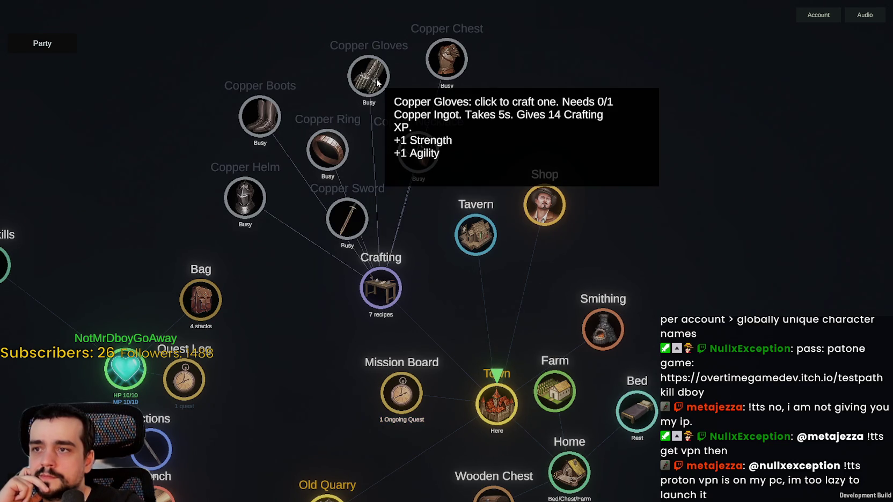
click(377, 84)
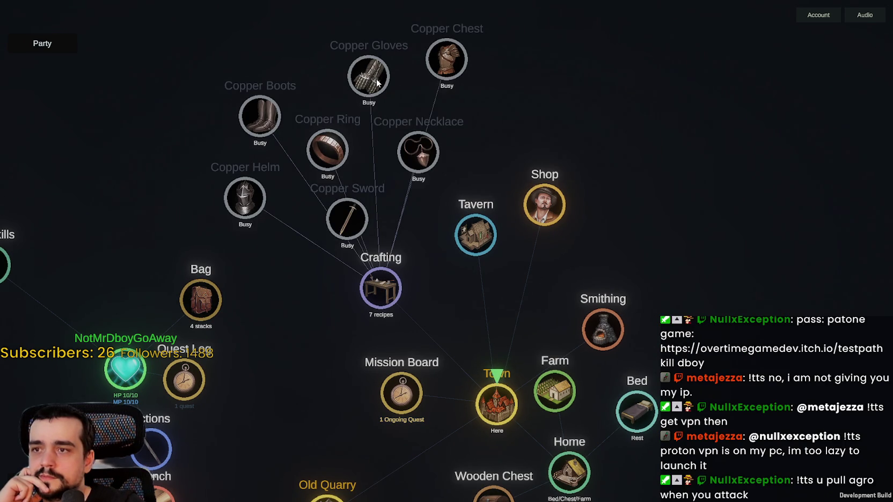
click(375, 287)
click(374, 288)
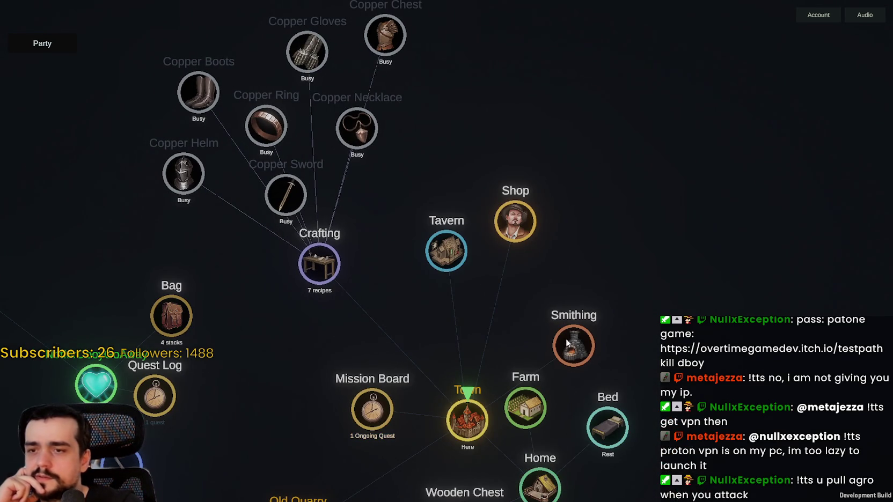
click(570, 330)
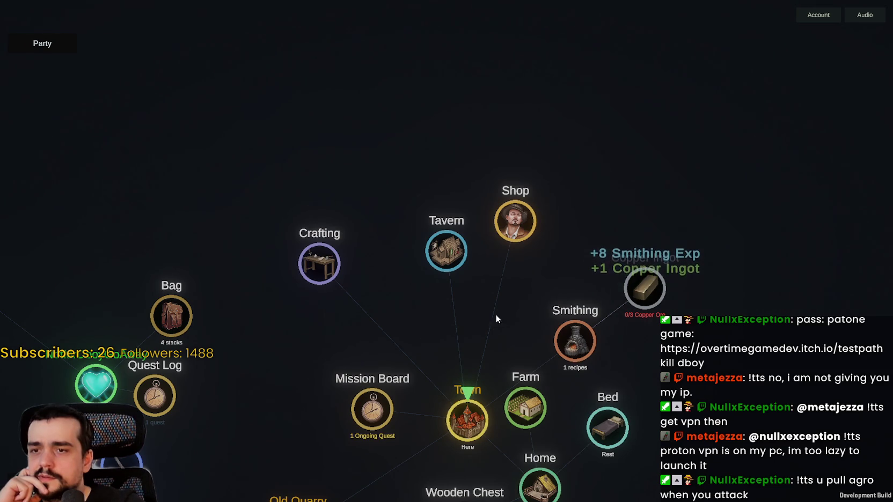
click(318, 264)
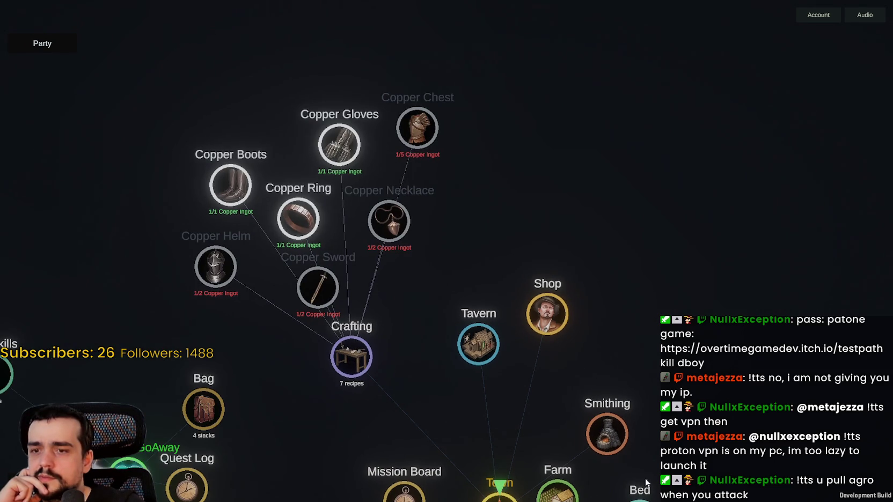
click(606, 433)
click(364, 367)
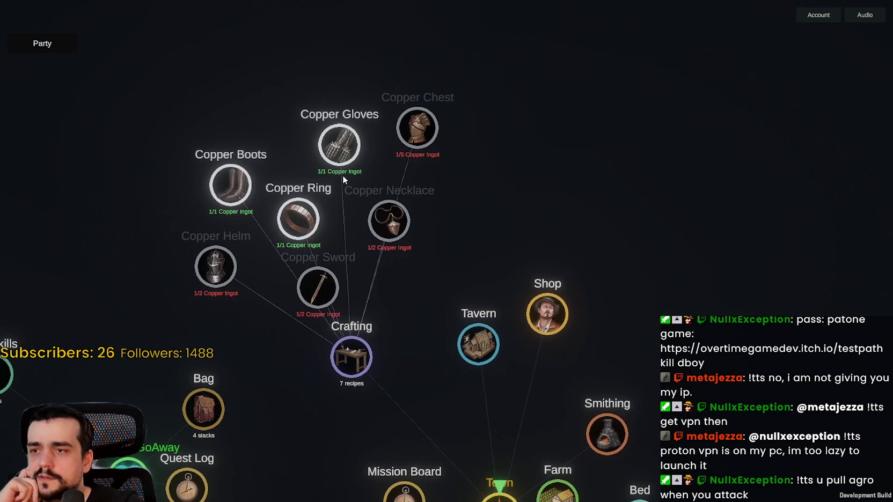
click(340, 138)
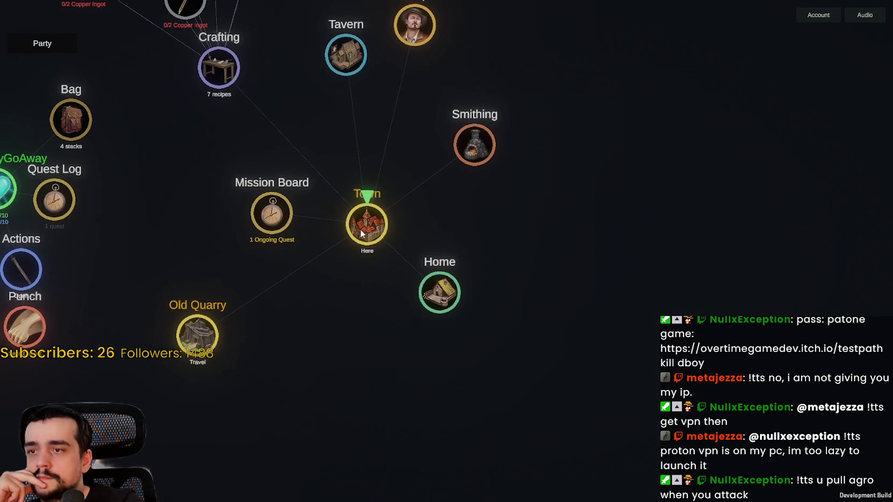
- Equip the Copper Gloves from the bag, pick up the Bones, and show the Shop's items
drag(265, 151, 561, 279)
click(365, 235)
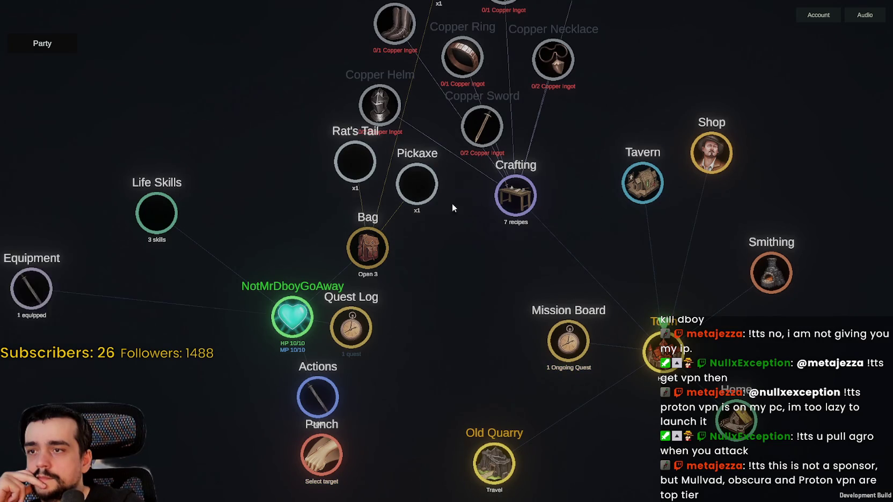
click(414, 285)
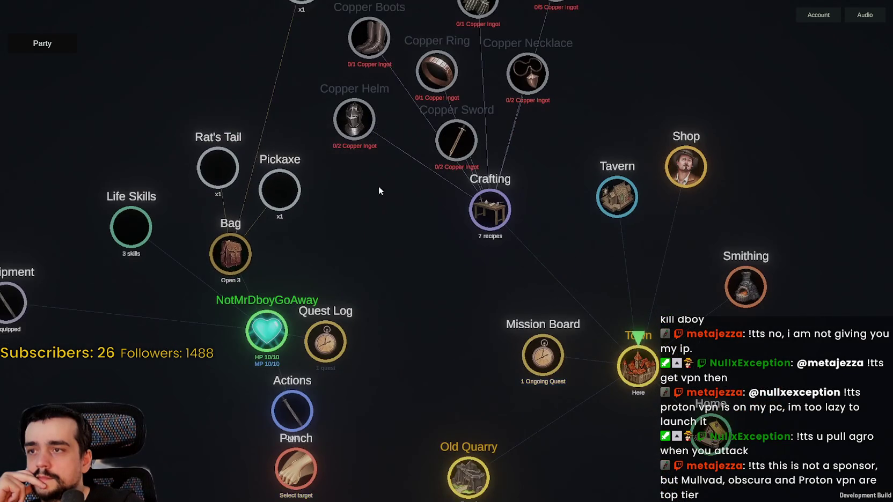
click(329, 74)
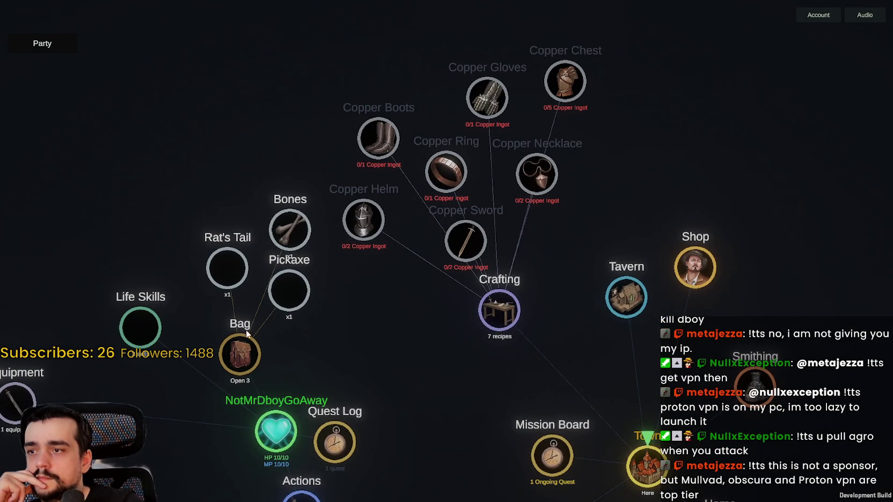
click(635, 214)
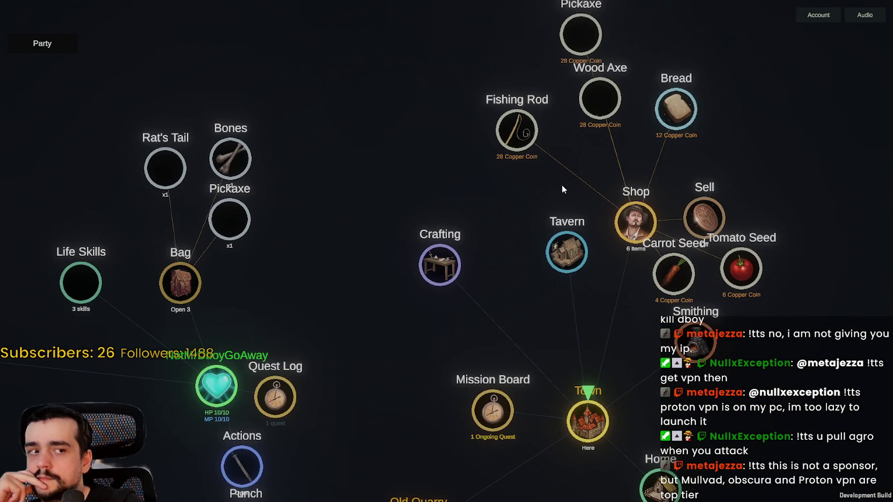
- Turn on shop selling and sell the Bones and Rat's Tail for three Copper Coins
mouse_move(555, 168)
mouse_down()
mouse_move(566, 248)
mouse_move(586, 250)
mouse_move(590, 240)
mouse_move(541, 220)
mouse_up()
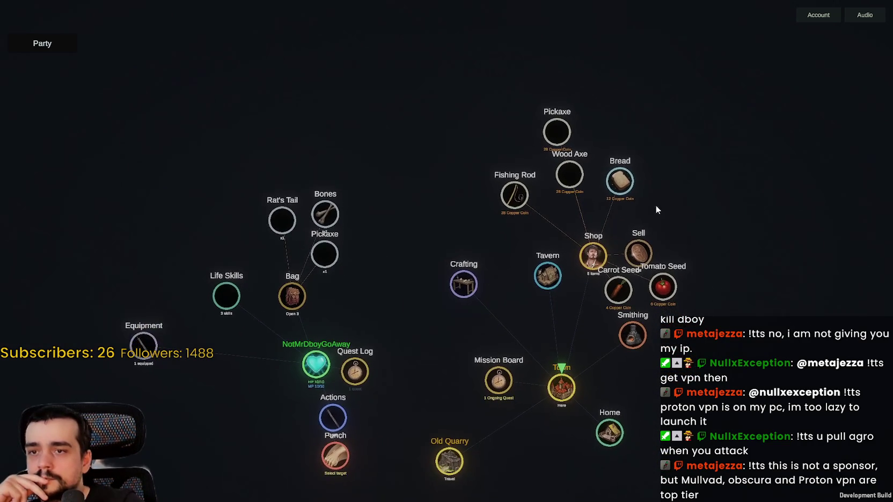
scroll(655, 206, up, 2)
click(611, 192)
drag(351, 336, 430, 271)
scroll(340, 226, up, 3)
click(350, 156)
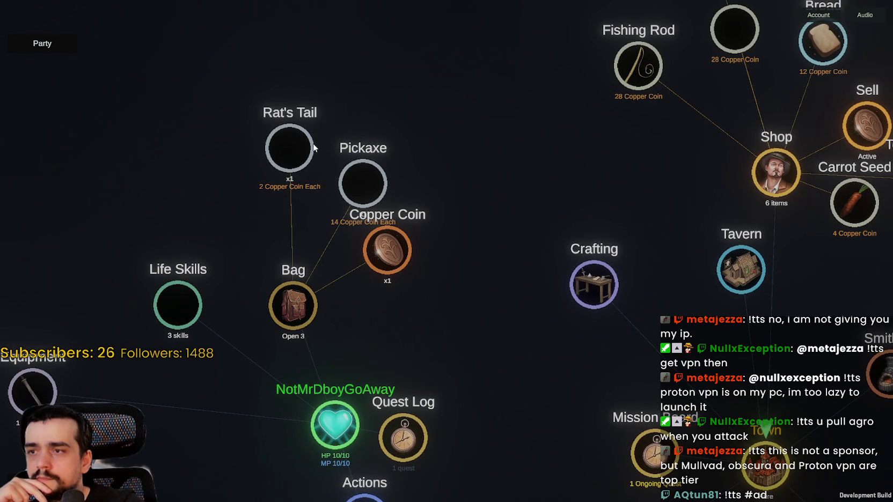
click(290, 140)
- Tidy the map by moving the Copper Coin and Actions nodes, then open the Quest Log
scroll(473, 235, down, 3)
mouse_move(487, 183)
mouse_down()
mouse_move(298, 313)
mouse_move(363, 137)
mouse_up()
mouse_move(282, 216)
mouse_down()
mouse_move(292, 234)
mouse_move(320, 226)
mouse_up()
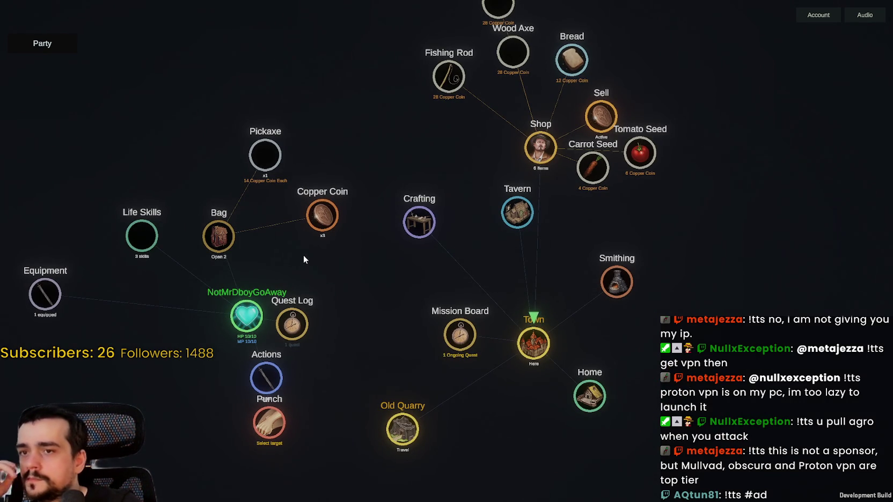
mouse_move(323, 325)
mouse_down()
mouse_move(531, 253)
mouse_move(554, 273)
mouse_move(490, 205)
mouse_up()
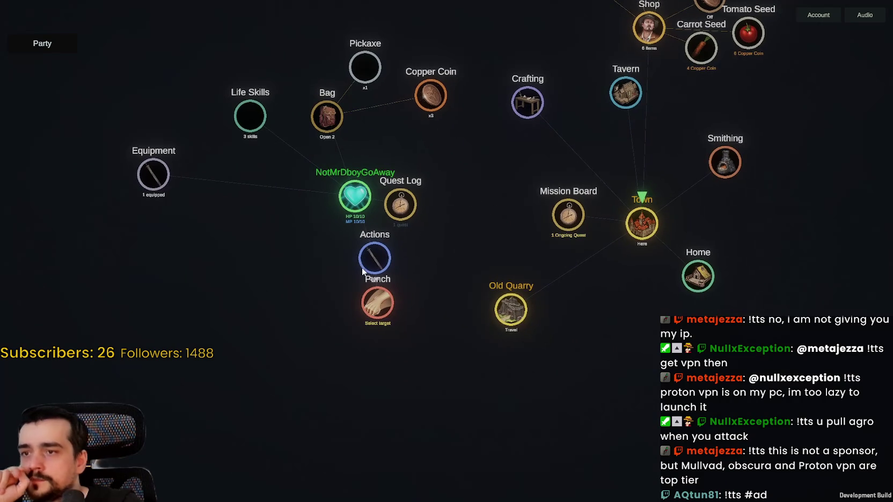
mouse_move(322, 244)
mouse_down()
mouse_move(249, 253)
mouse_move(185, 199)
mouse_up()
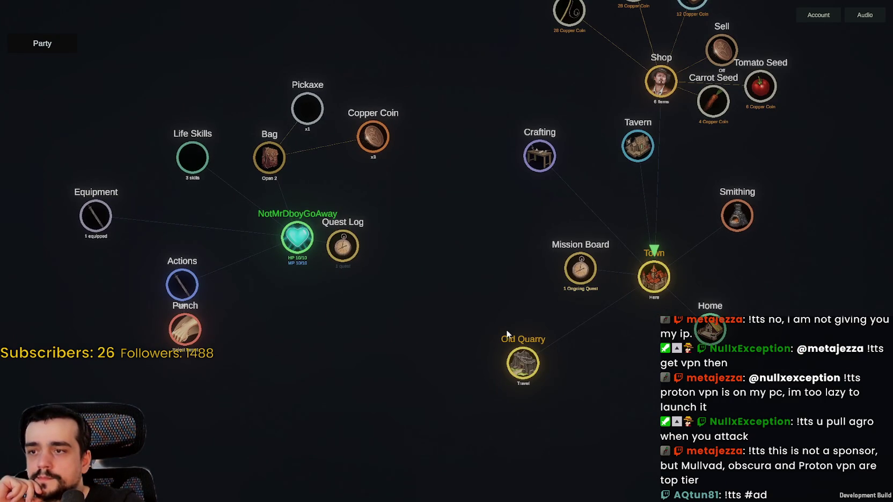
click(345, 253)
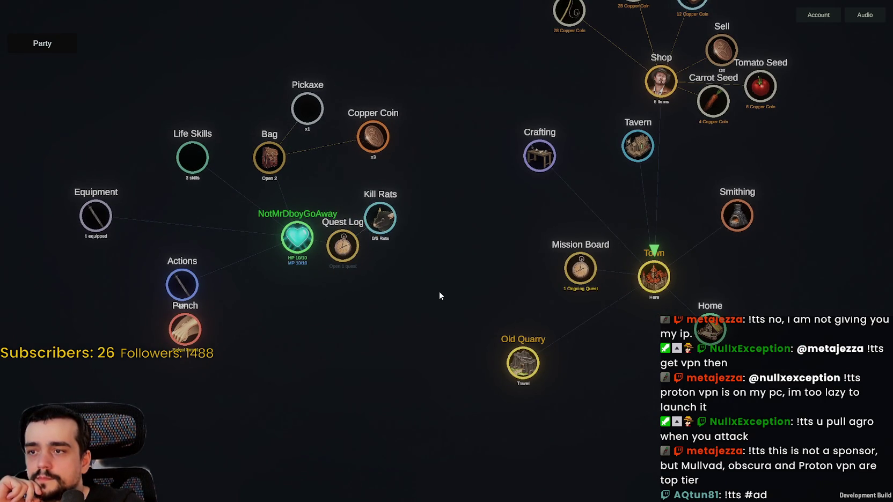
- Travel to the Old Quarry, search it, and mine a Copper Rock for +1 Copper Ore
click(466, 345)
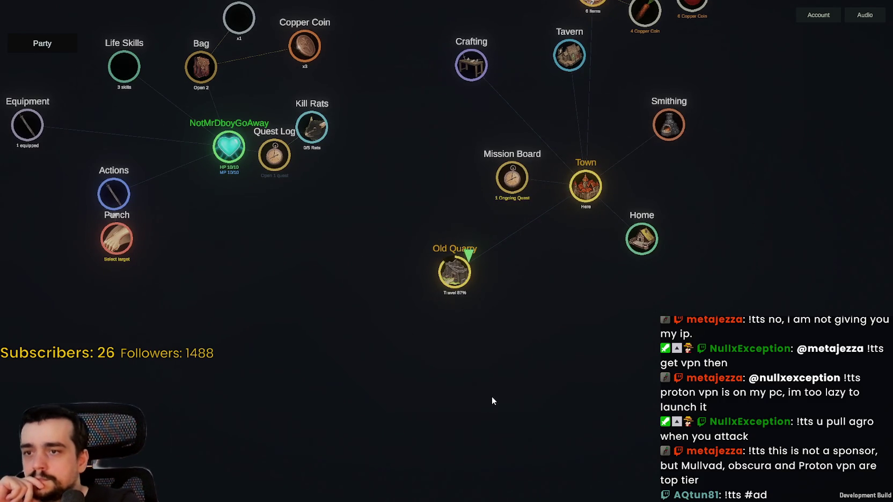
click(423, 345)
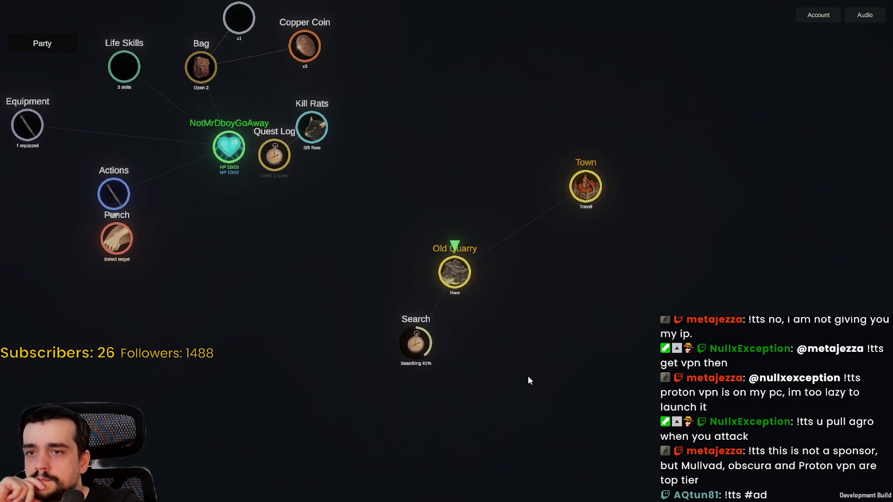
click(465, 374)
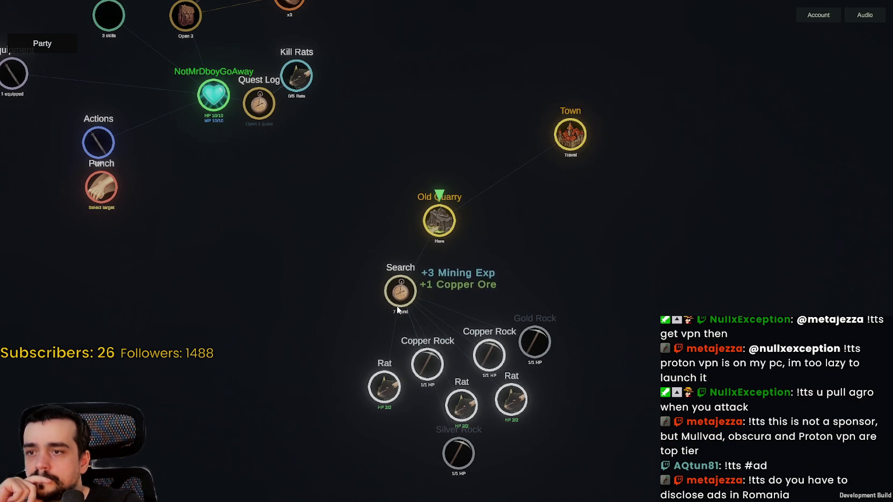
mouse_move(489, 356)
mouse_down()
mouse_move(485, 280)
mouse_move(325, 243)
mouse_move(456, 255)
mouse_move(461, 279)
mouse_up()
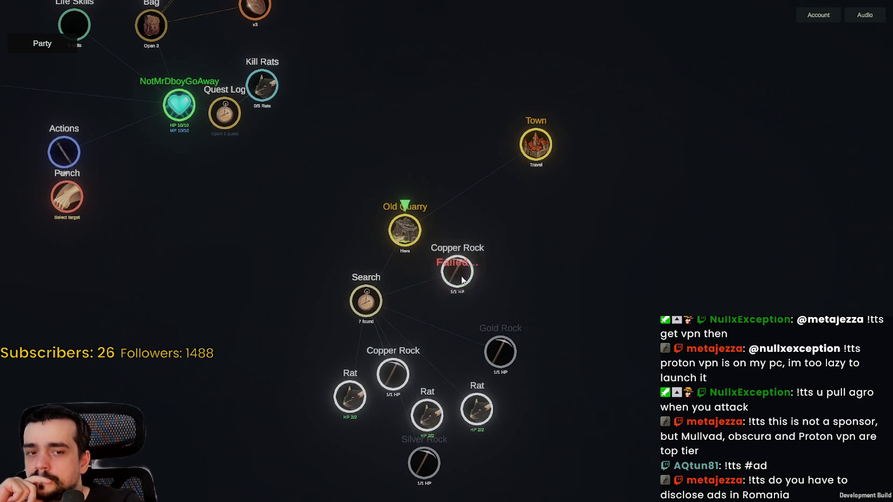
- Pull the remaining Copper Rocks closer and mine them for more Copper Ore and Mining Exp
mouse_move(393, 374)
mouse_down()
mouse_move(416, 316)
mouse_move(483, 256)
mouse_up()
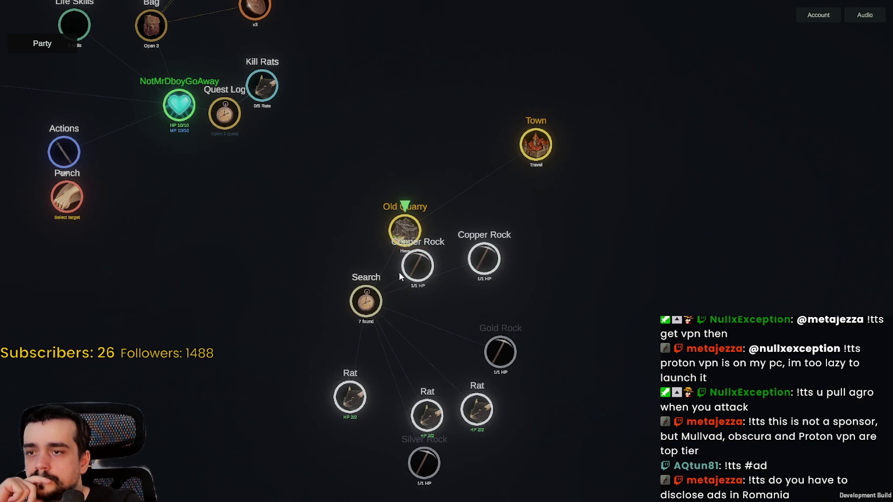
click(403, 267)
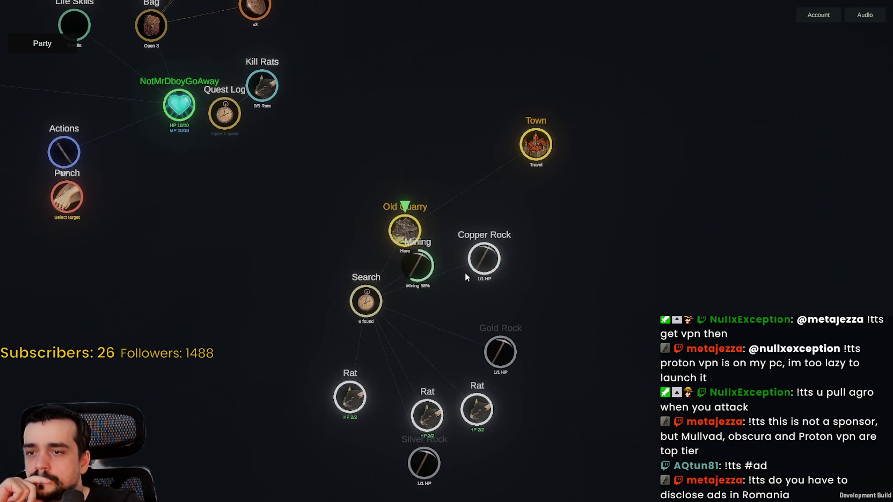
click(491, 280)
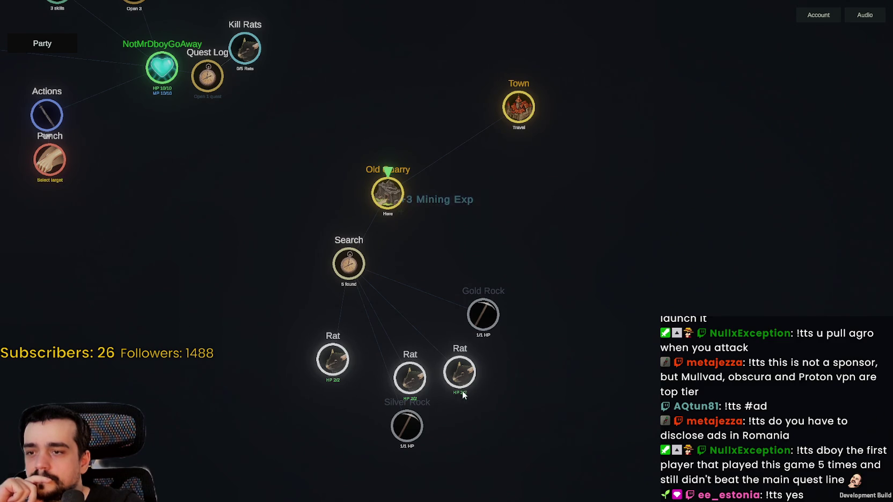
- Kill the quarry rats, loot their Rat's Tails and Bones, and search the Old Quarry again
click(459, 371)
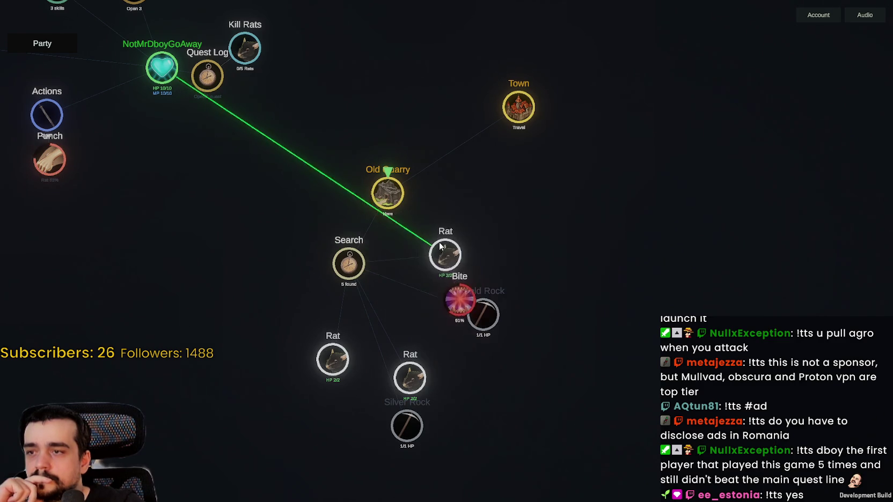
click(418, 377)
click(549, 227)
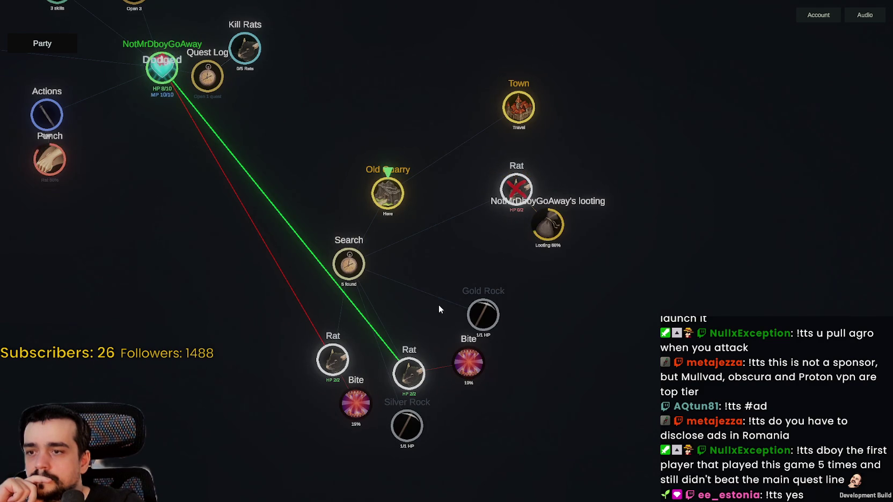
drag(431, 312, 460, 276)
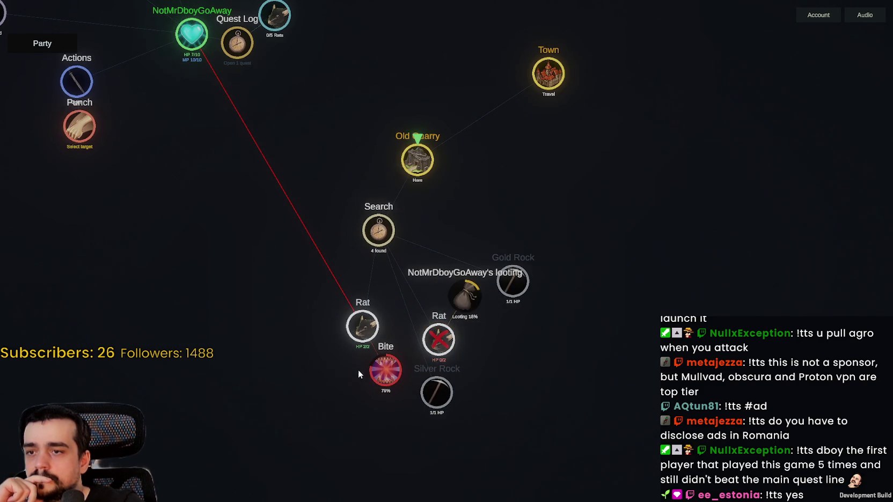
click(373, 336)
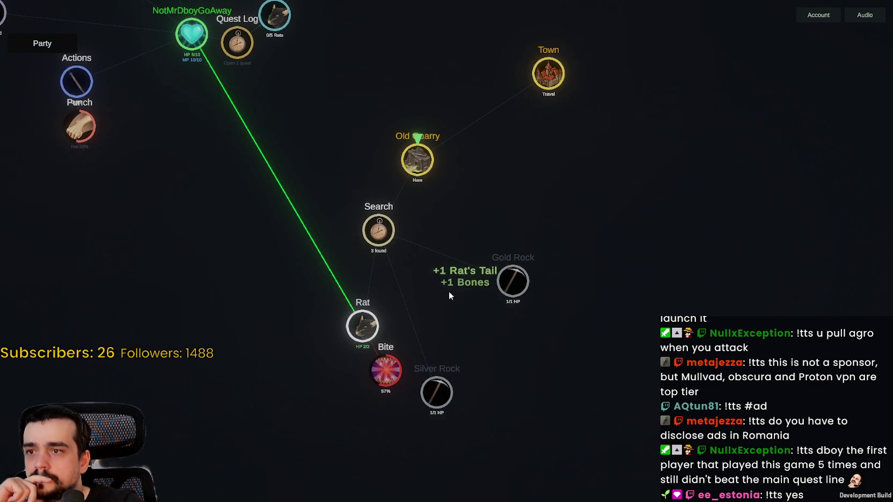
drag(517, 314, 521, 307)
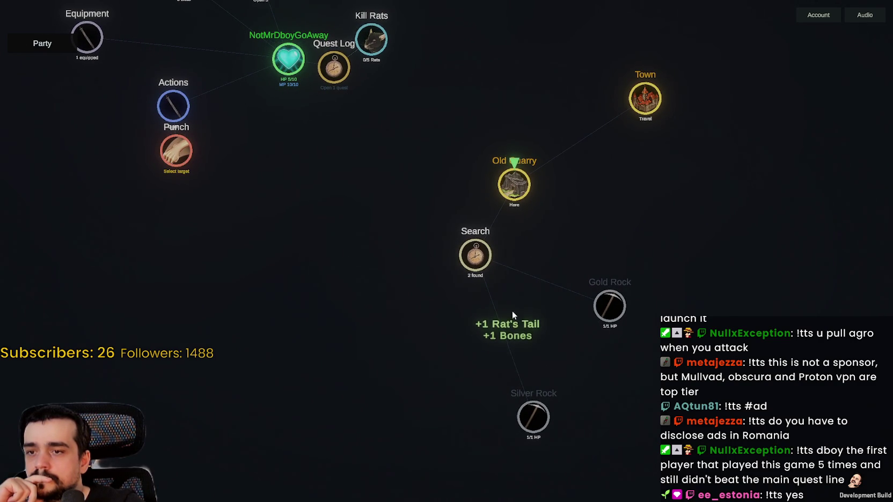
click(366, 335)
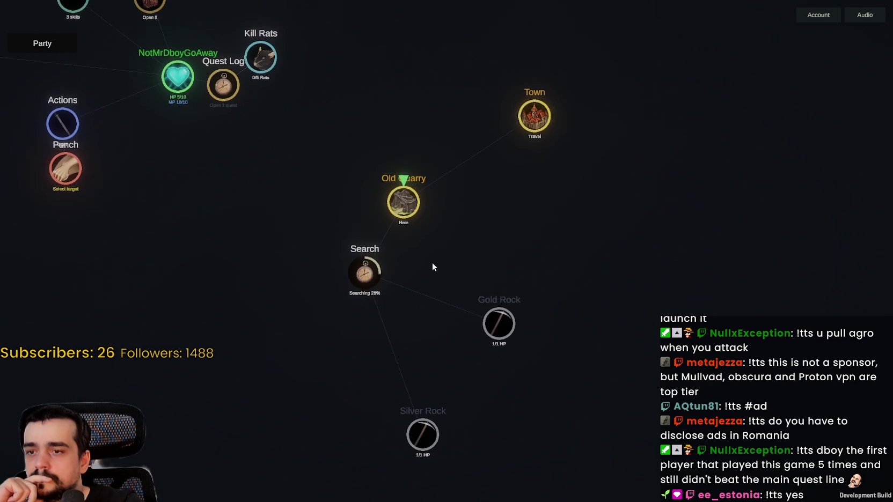
- Mine each Copper Rock, retrying failed attempts, raising Copper Ore to x6, then search again
click(427, 302)
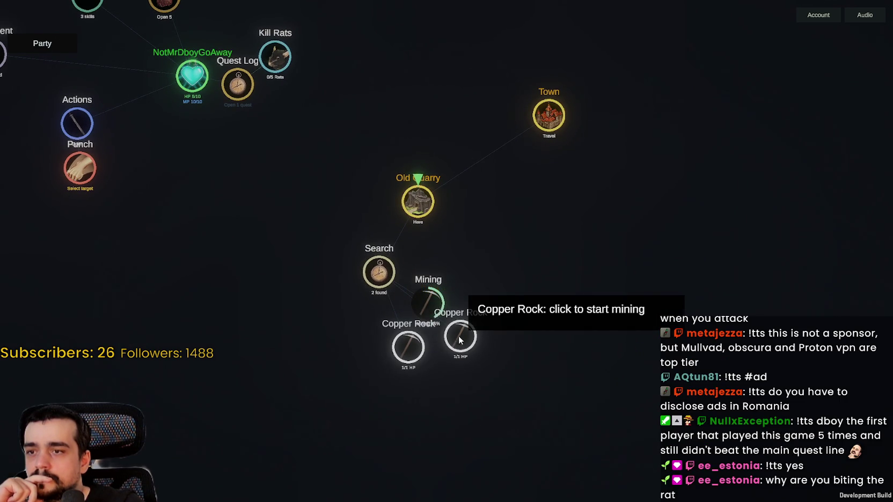
click(461, 340)
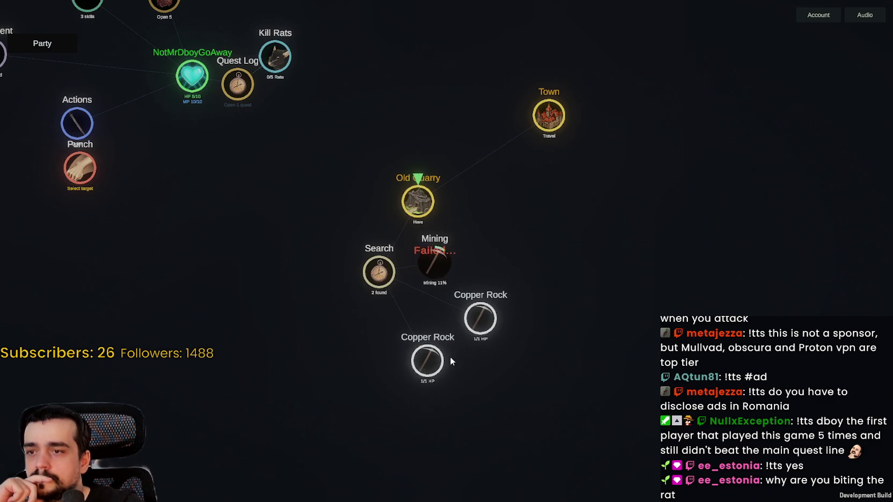
scroll(434, 307, up, 2)
scroll(434, 306, down, 3)
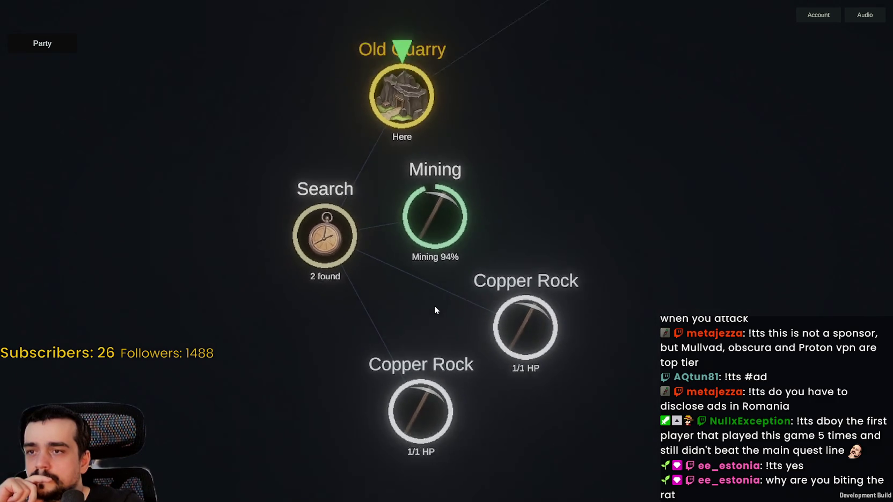
scroll(442, 323, down, 2)
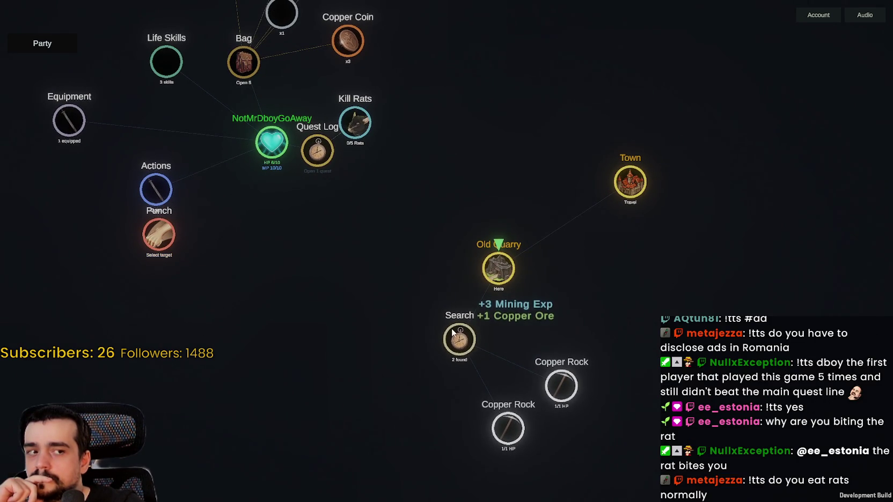
click(477, 333)
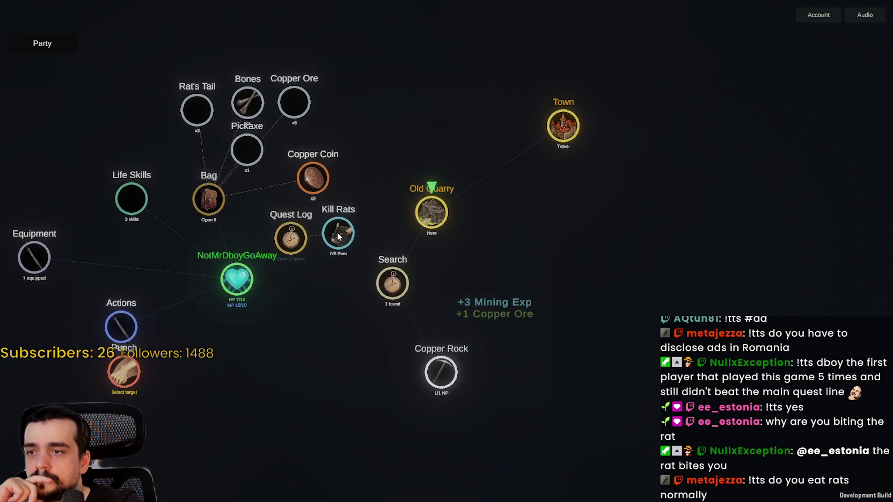
click(417, 370)
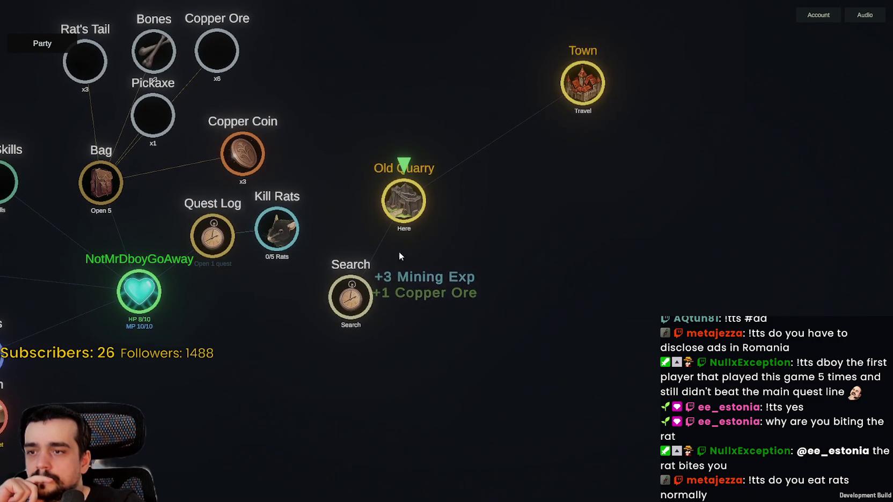
click(352, 310)
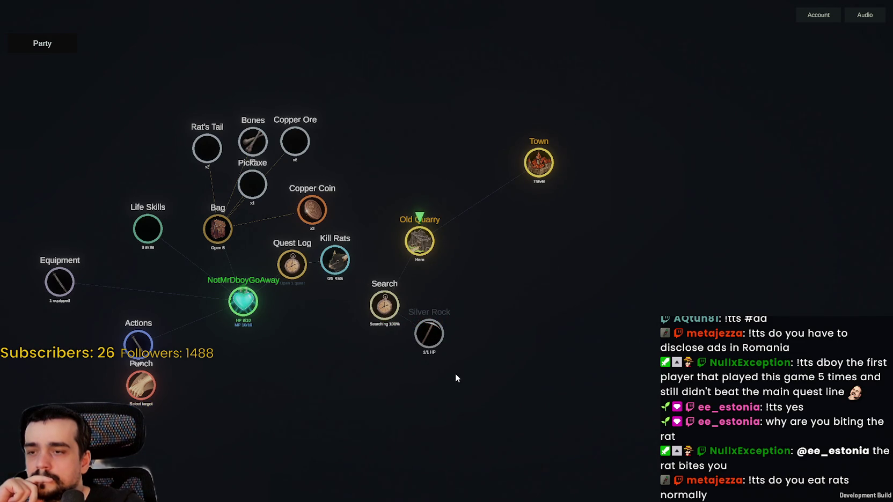
click(400, 319)
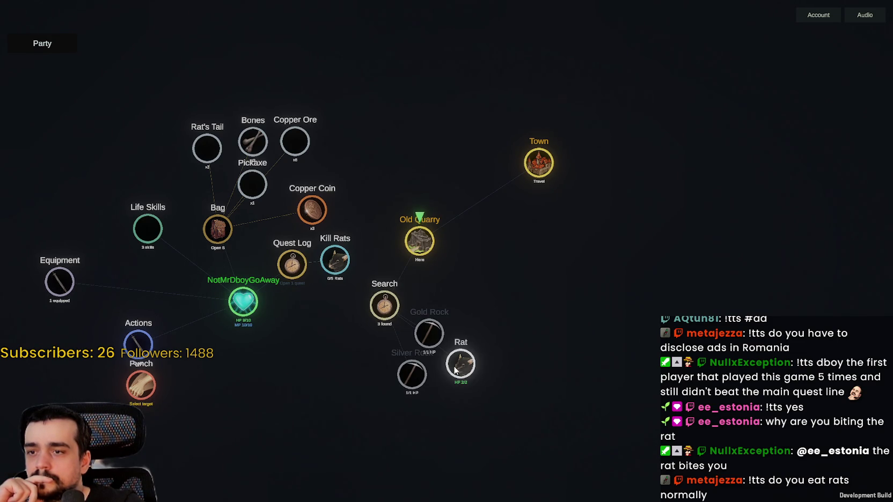
- Punch the Rat to death, loot it, and mine the top Copper Rock for Copper Ore 7
click(455, 370)
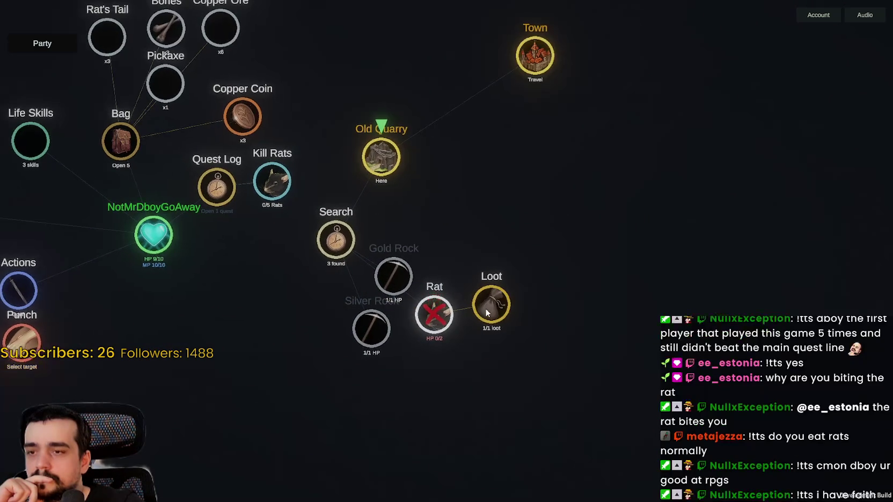
click(487, 312)
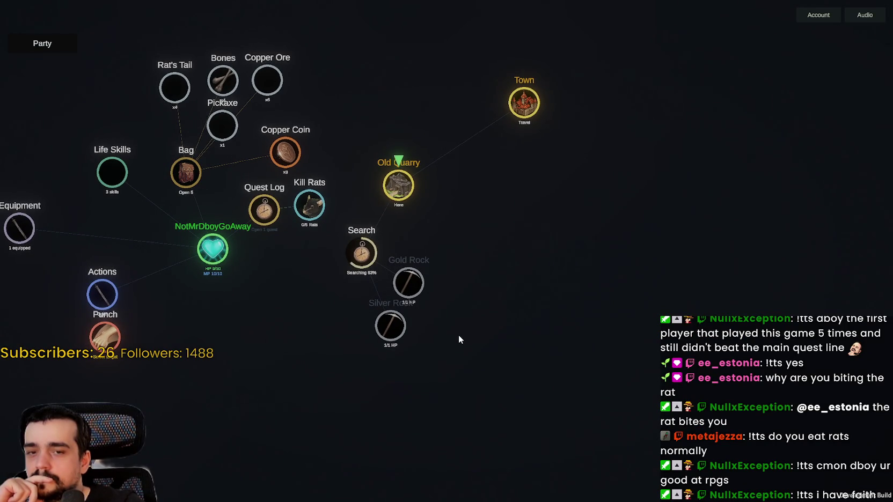
click(419, 290)
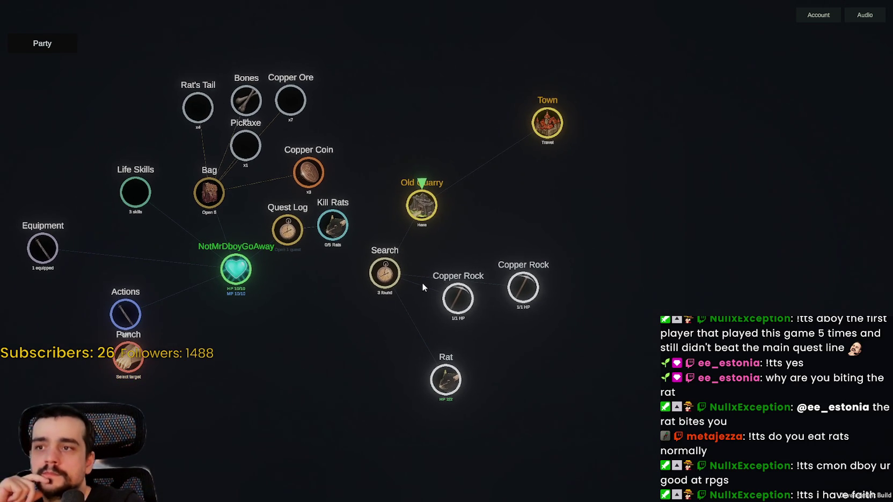
- Mine both Copper Rocks in the Old Quarry, then punch the rats and start looting one
click(513, 300)
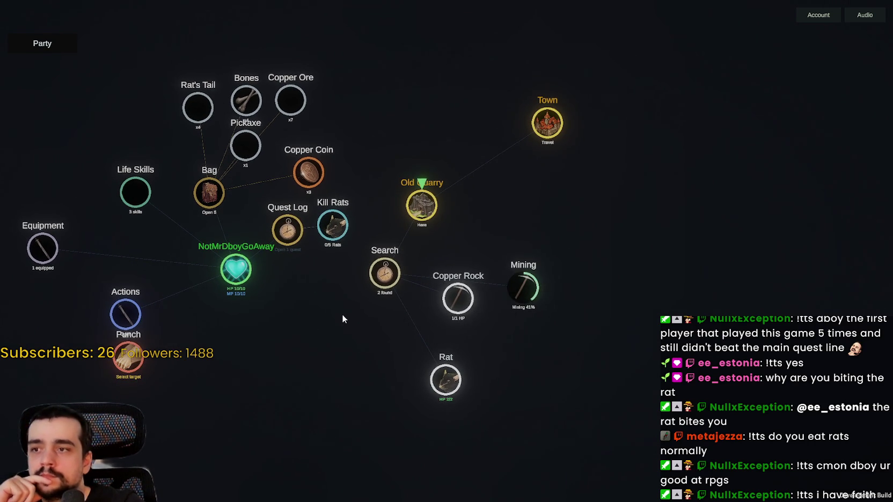
click(462, 303)
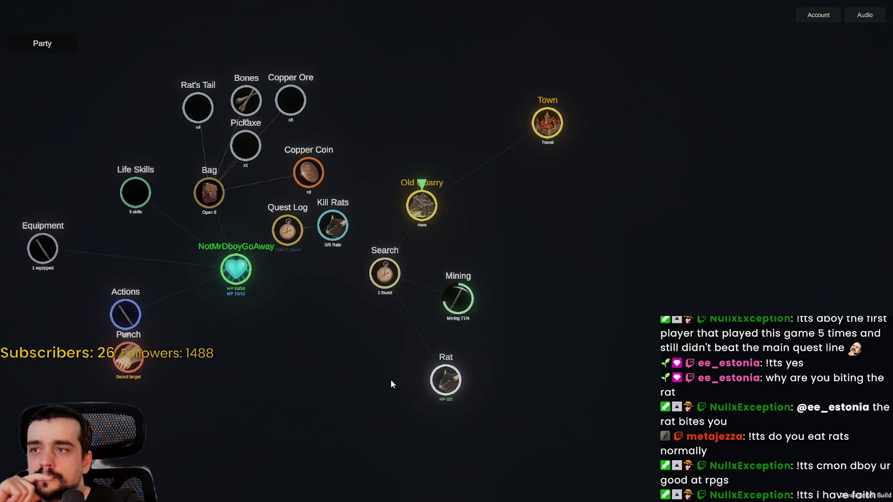
click(438, 389)
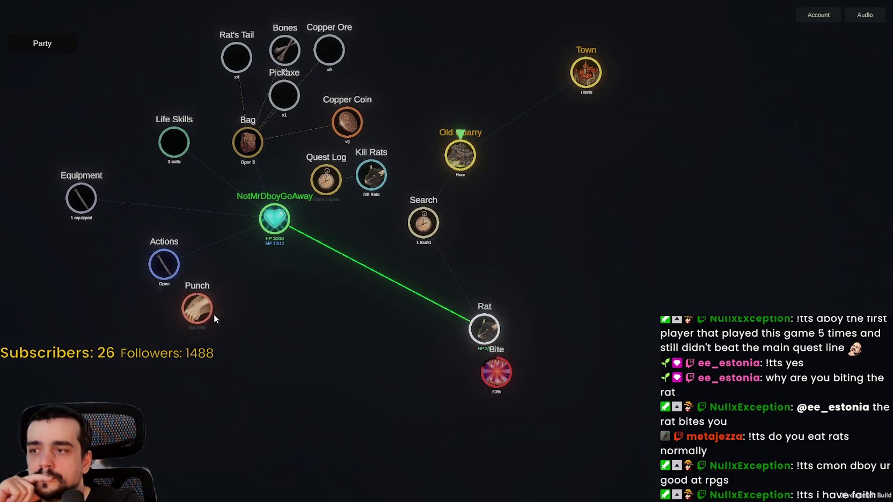
drag(362, 375, 268, 382)
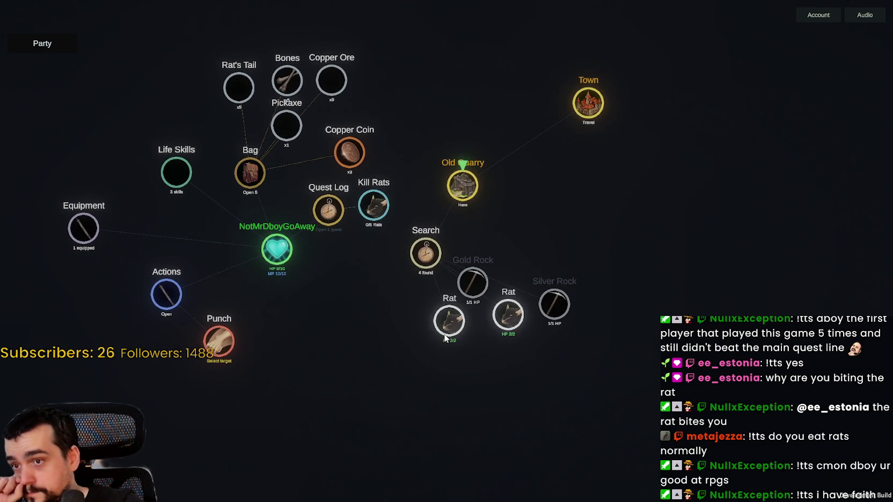
click(504, 321)
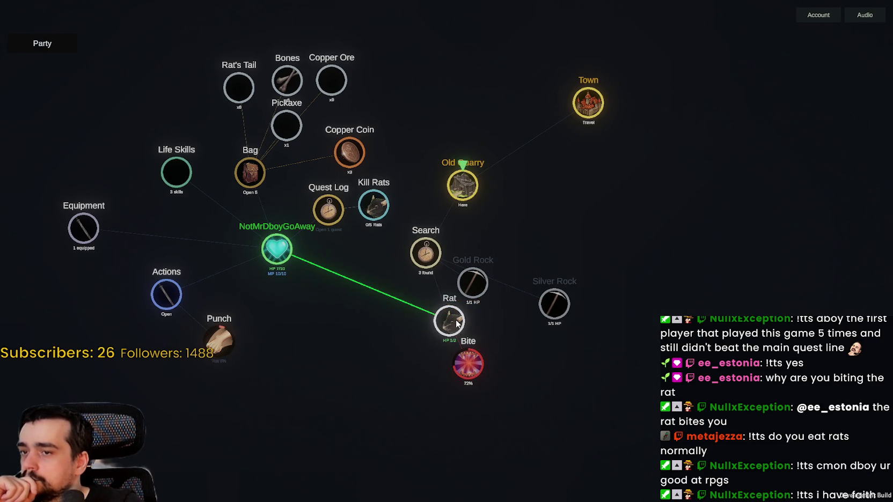
- Search the quarry again and mine the Copper Rocks to reach copper x12
click(429, 259)
drag(433, 350, 371, 342)
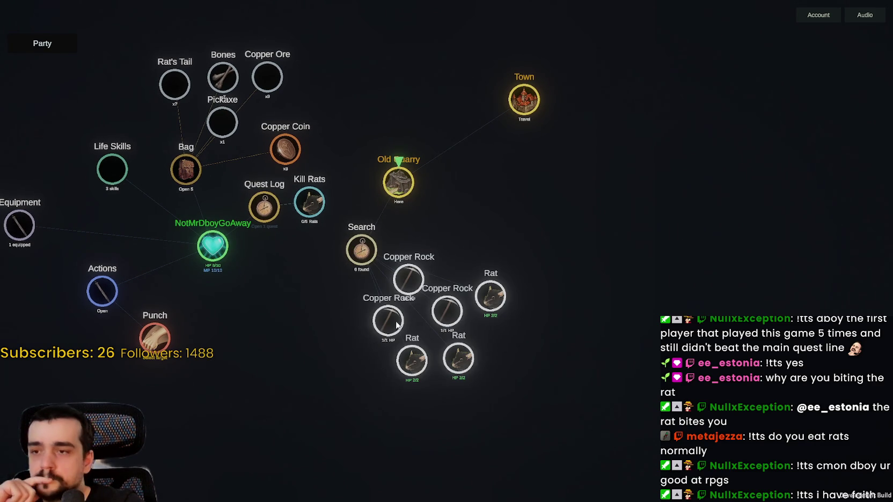
click(409, 279)
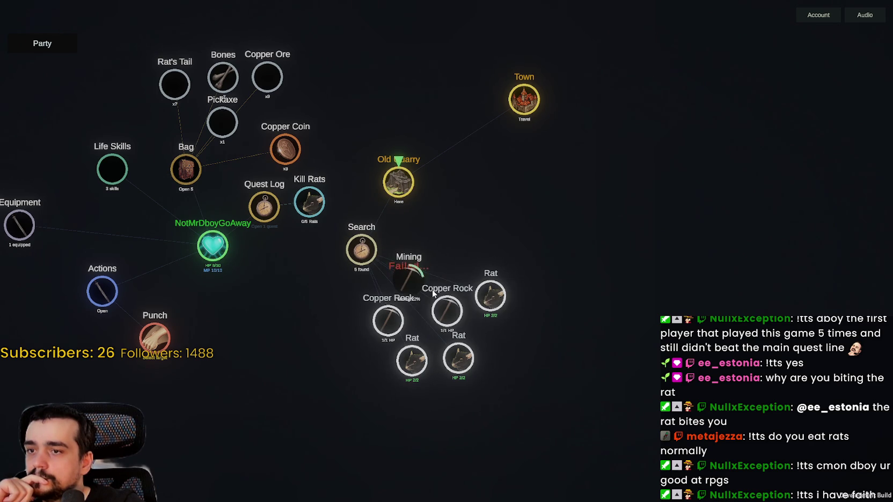
click(387, 322)
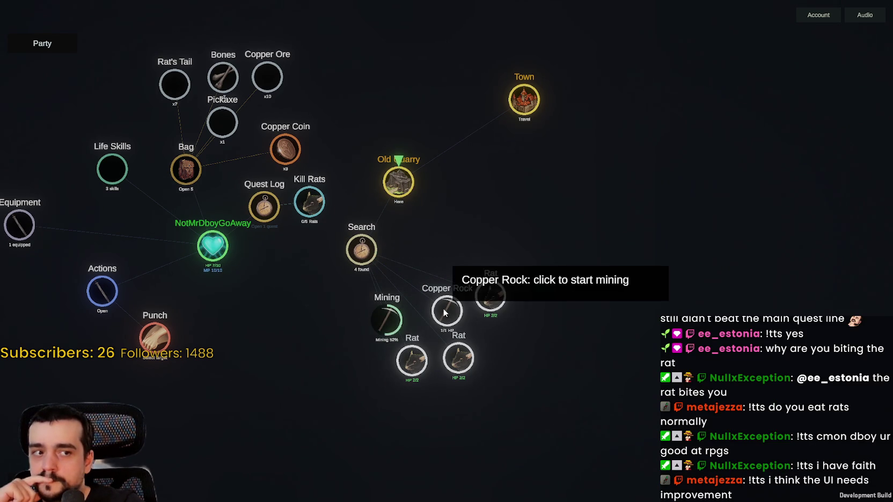
drag(374, 329, 354, 311)
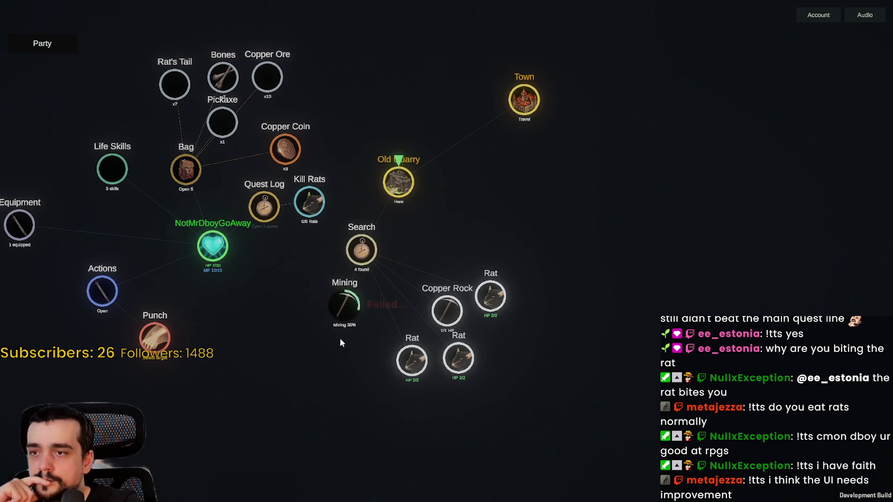
drag(474, 274, 495, 165)
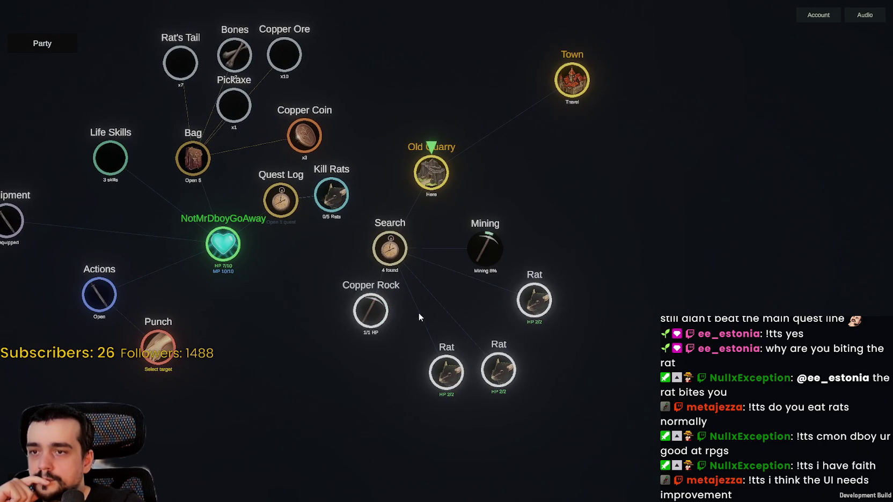
click(372, 317)
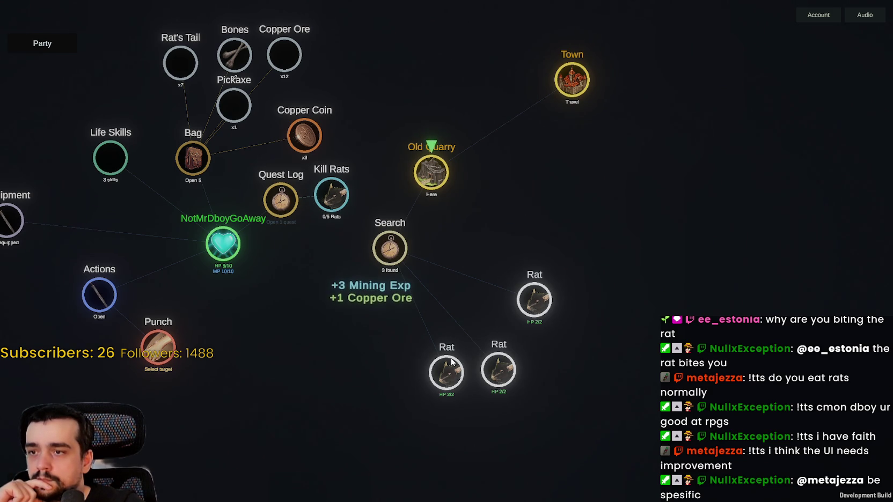
- Kill and loot a rat to reach Level 2, then attack the remaining right Rat
click(510, 306)
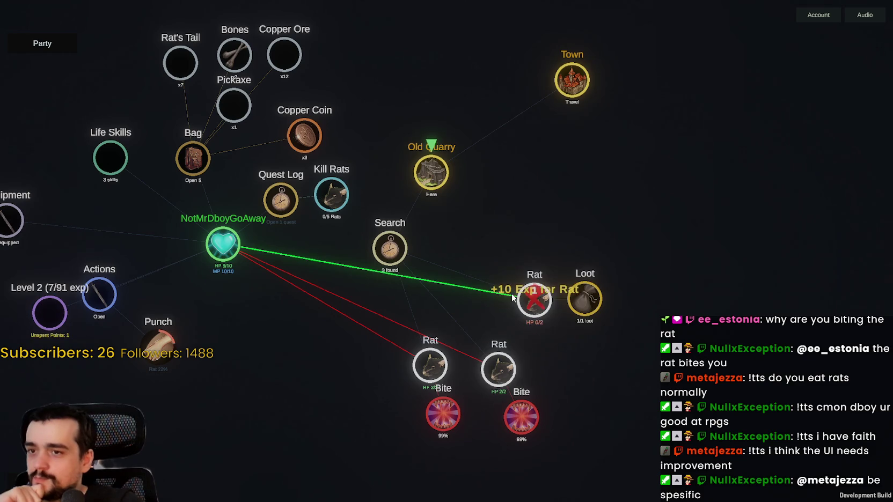
click(586, 293)
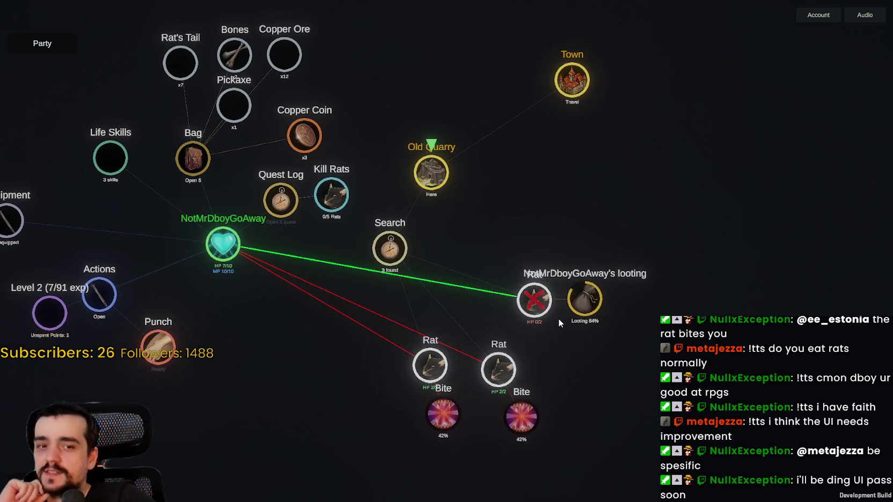
click(504, 368)
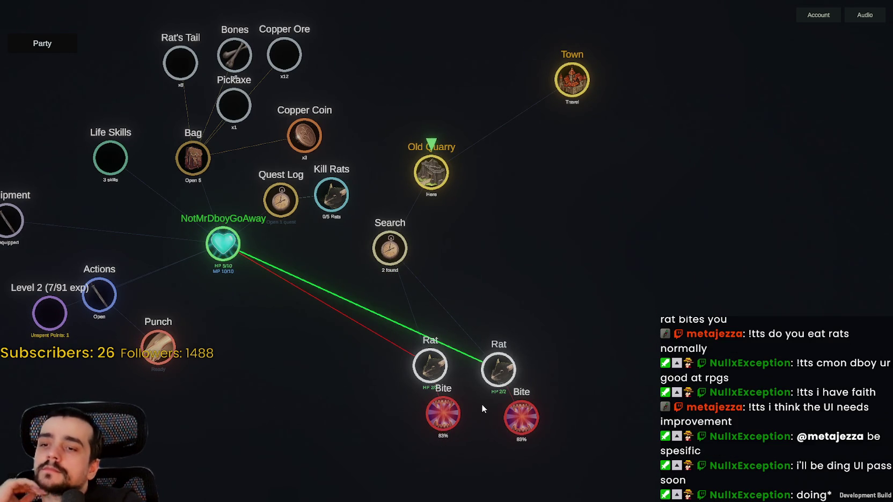
click(499, 373)
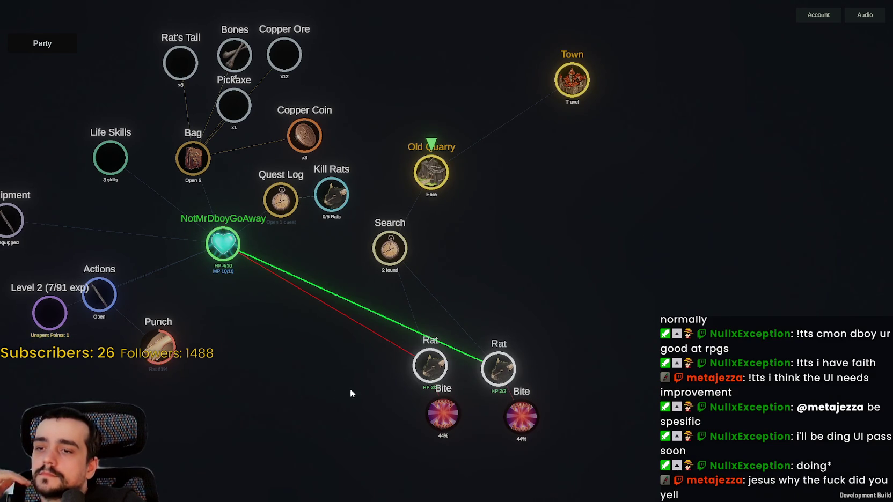